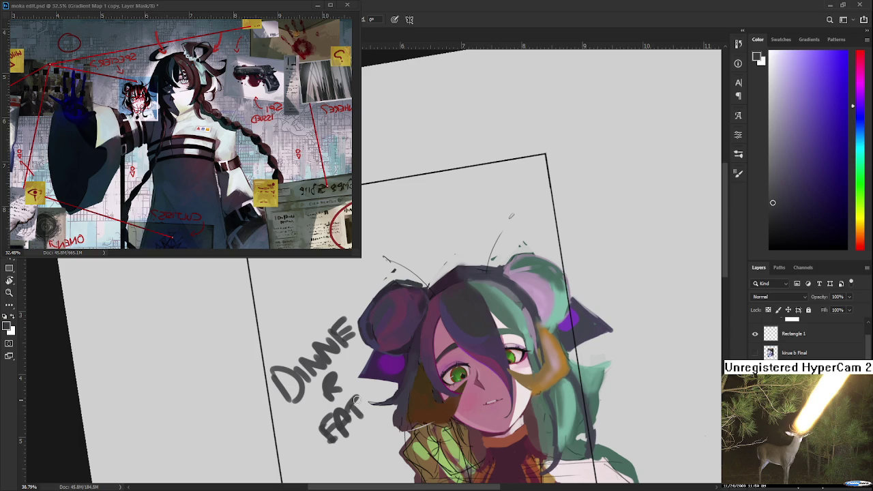
- Tilt the view, sample the painting's purple and brush it over the grey face shadow, then restore upright view
scroll(355, 398, up, 3)
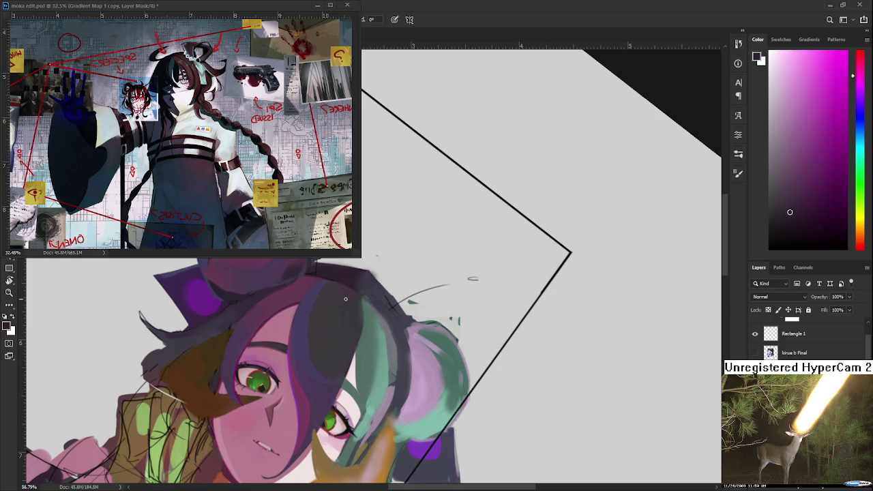
key(r)
drag(320, 388, 345, 291)
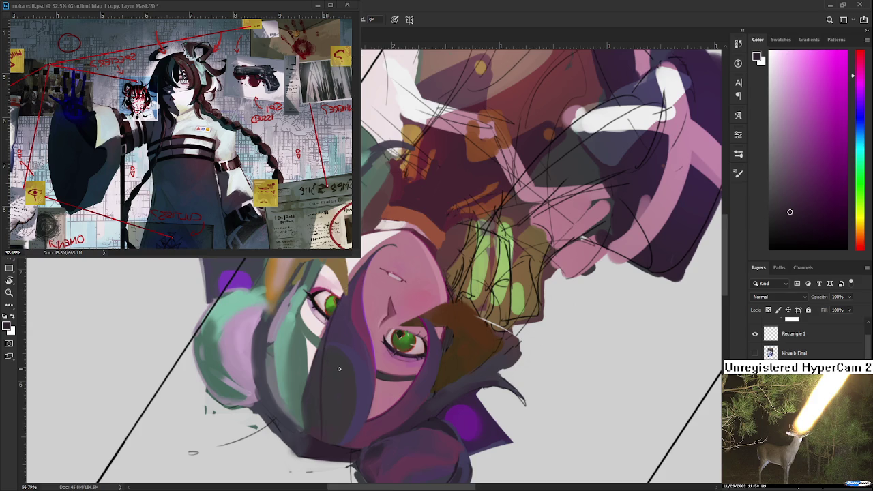
mouse_move(339, 367)
mouse_down()
mouse_move(332, 320)
mouse_move(315, 369)
mouse_up()
alt+click(333, 315)
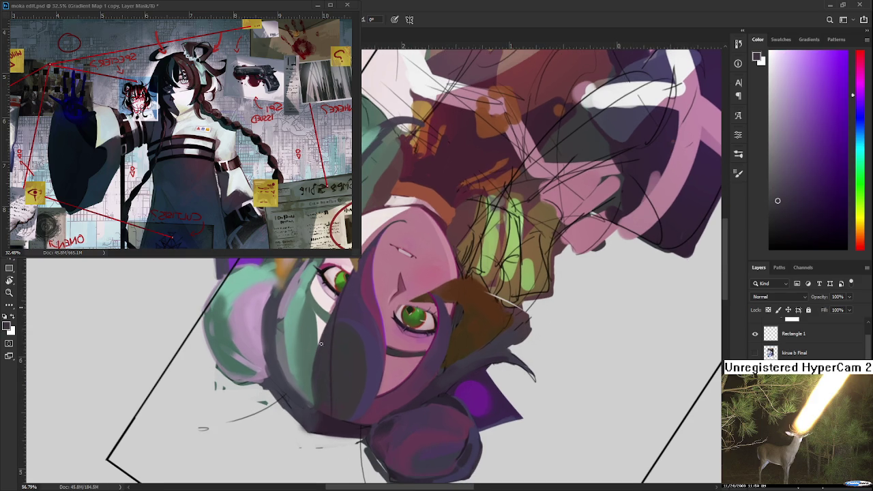
drag(333, 308, 319, 347)
drag(424, 324, 375, 377)
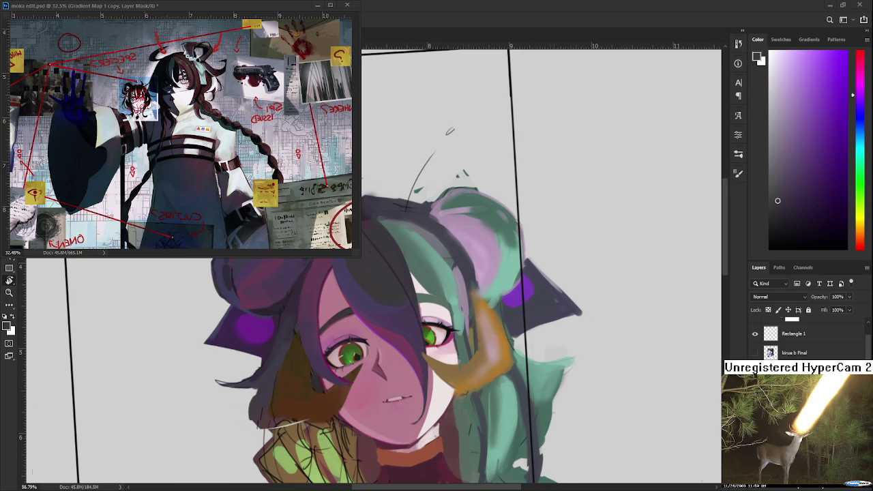
- Reposition the view on the face and sample a first colour from the hair
scroll(397, 324, up, 2)
scroll(397, 323, up, 2)
drag(397, 324, 310, 339)
alt+click(311, 341)
drag(306, 383, 318, 341)
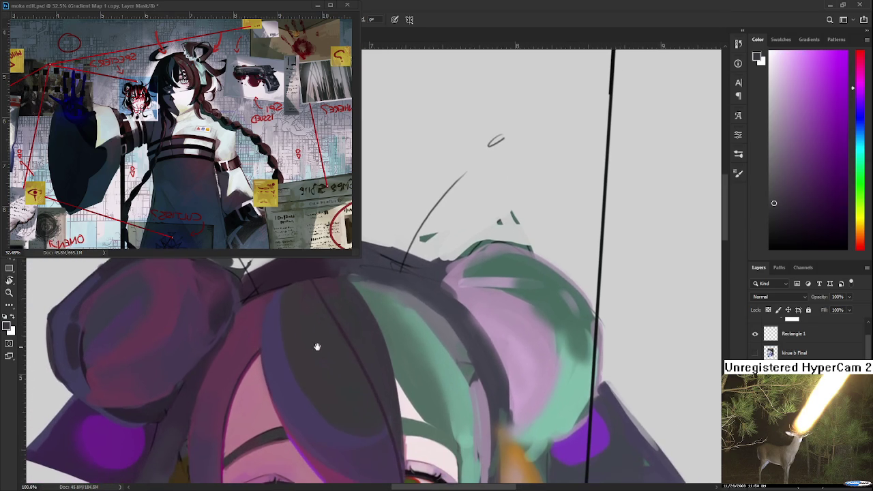
- Sample magenta and neighbouring tones from the hair buns for the bangs
alt+click(313, 309)
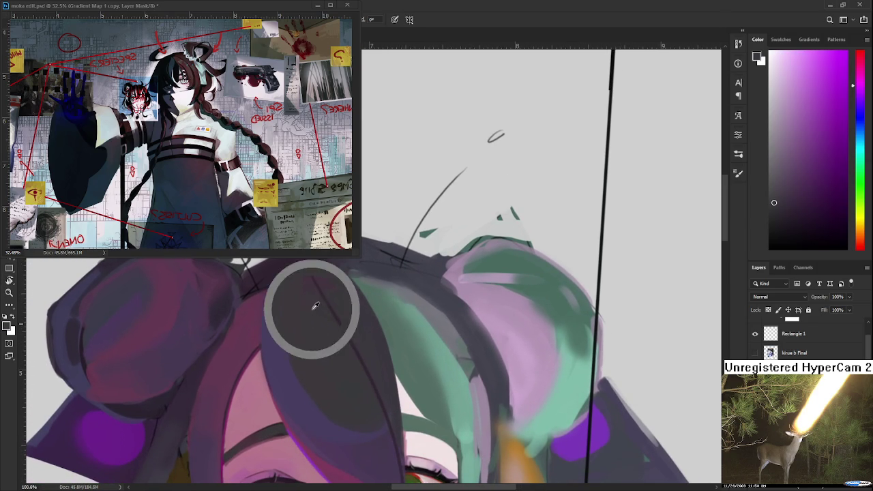
drag(314, 307, 316, 323)
alt+click(333, 320)
alt+click(341, 334)
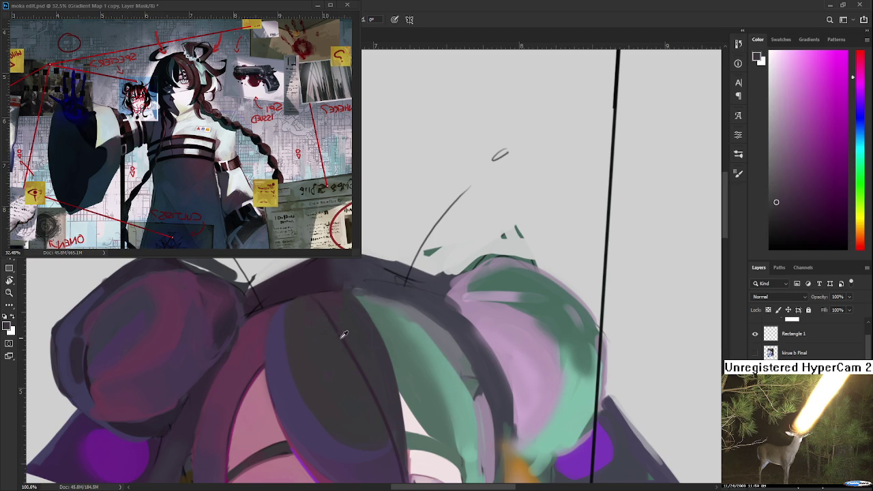
alt+click(341, 337)
alt+click(341, 337)
alt+click(336, 322)
- Pick purple, magenta and a darker magenta from the hair to paint the bangs
alt+click(327, 302)
alt+click(334, 320)
alt+click(343, 318)
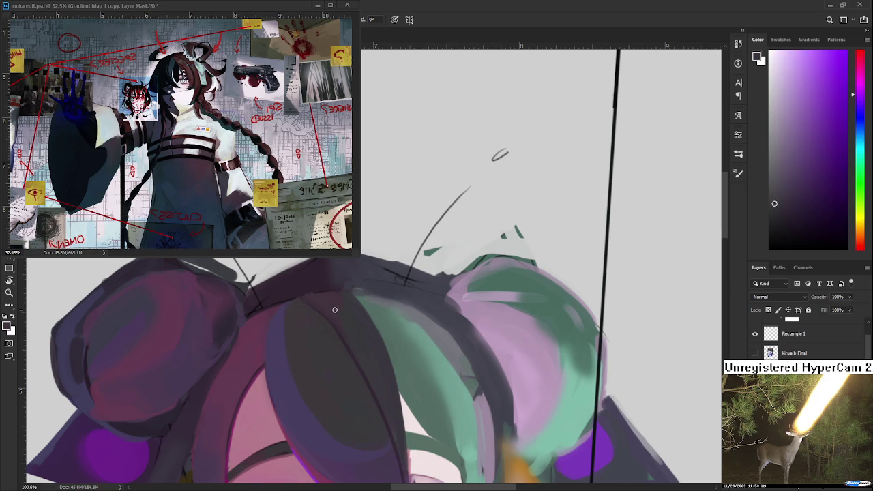
alt+click(335, 302)
alt+click(304, 294)
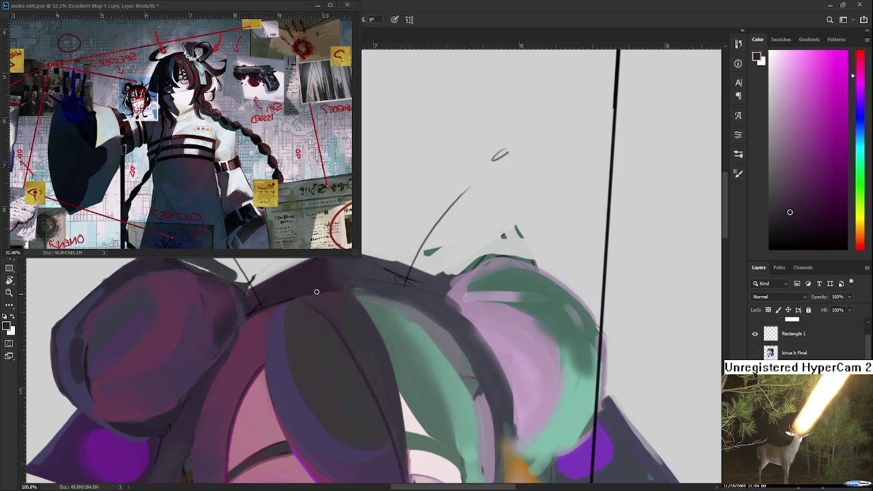
- Zoom around the bangs and sample several purple hair tones
scroll(327, 294, down, 2)
scroll(348, 303, down, 1)
scroll(361, 314, down, 1)
scroll(293, 337, up, 1)
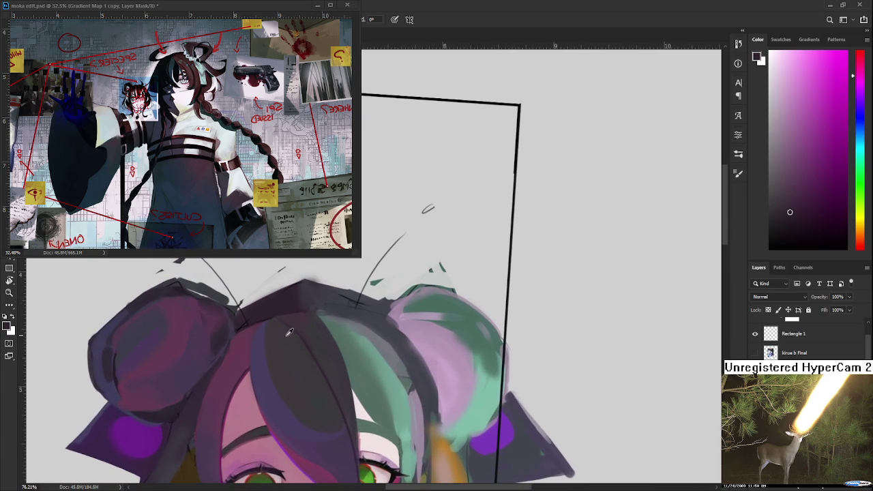
alt+click(301, 333)
alt+click(299, 335)
alt+click(309, 334)
alt+click(316, 347)
- Shift the view over the face and sample magenta and blue-purple for the bangs
mouse_move(316, 365)
mouse_down()
mouse_move(310, 324)
mouse_move(333, 341)
mouse_up()
alt+click(314, 331)
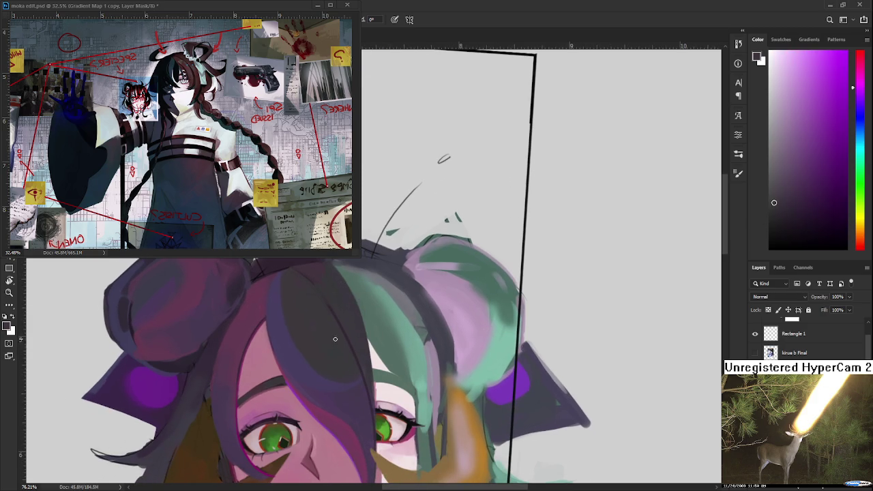
alt+click(288, 336)
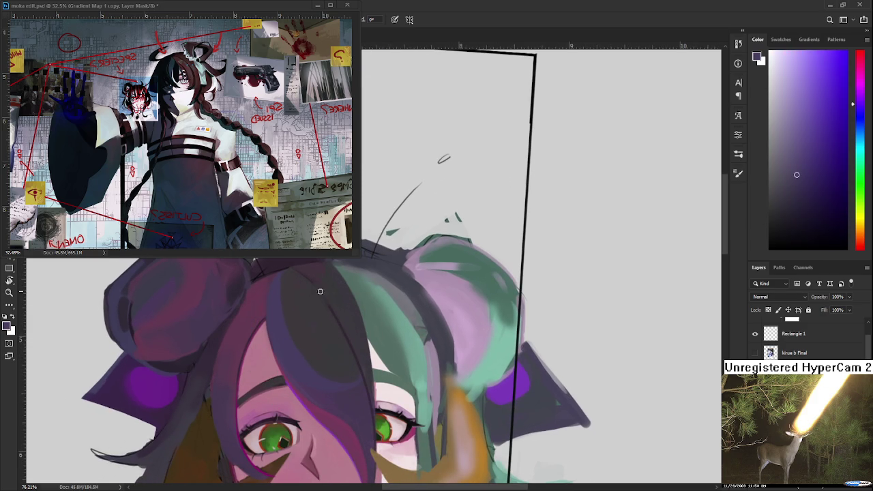
drag(304, 304, 290, 346)
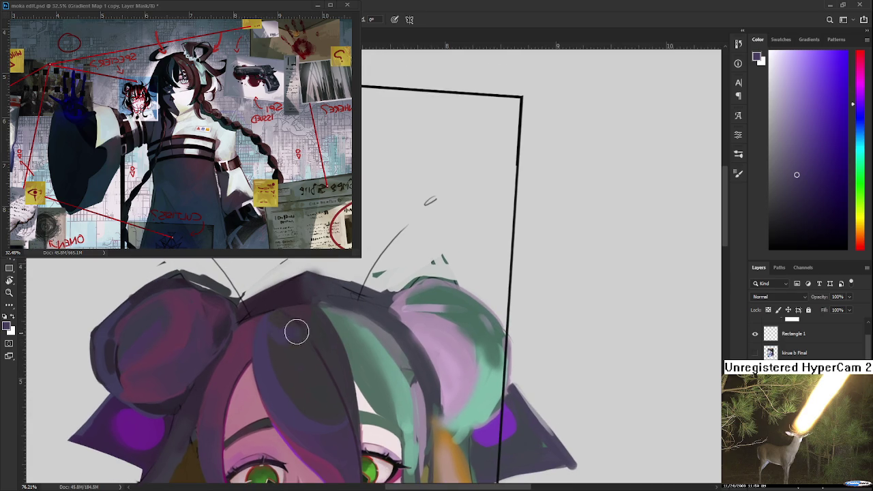
alt+click(293, 341)
alt+click(284, 324)
drag(288, 321, 281, 307)
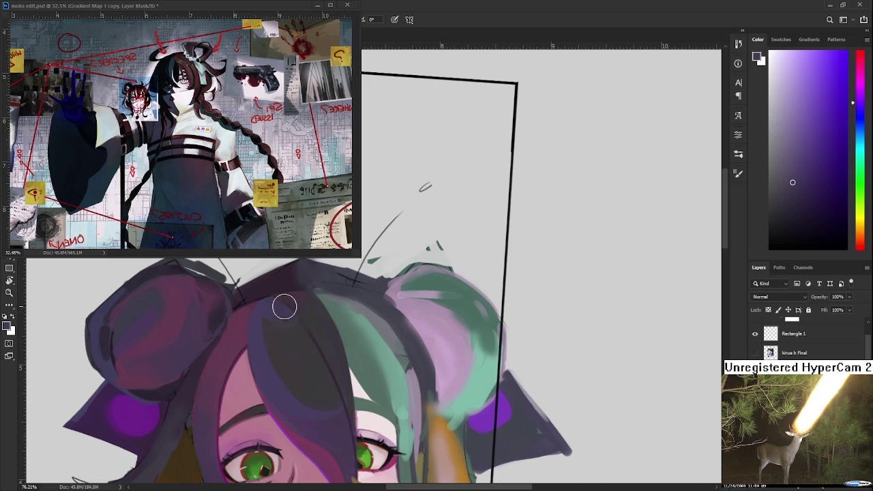
drag(331, 400, 336, 372)
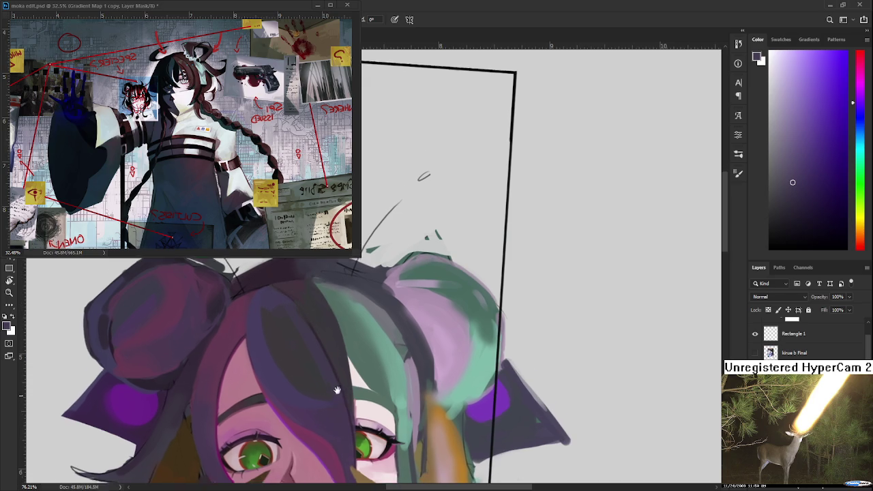
scroll(336, 372, down, 2)
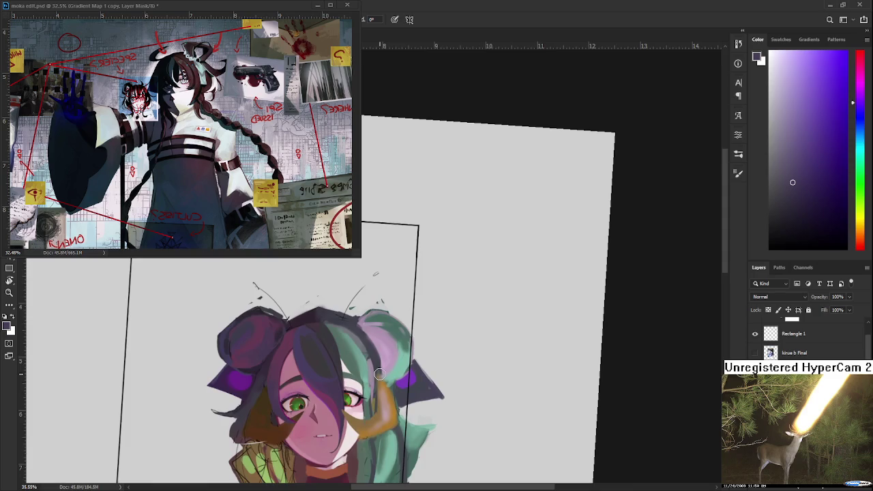
- Paint a sampled dark purple over the hair strand near the eye
scroll(312, 357, up, 1)
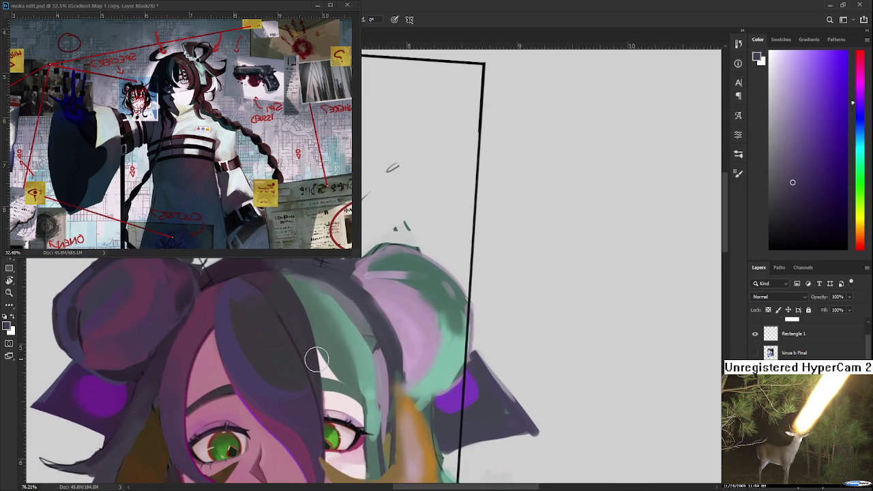
scroll(312, 357, up, 1)
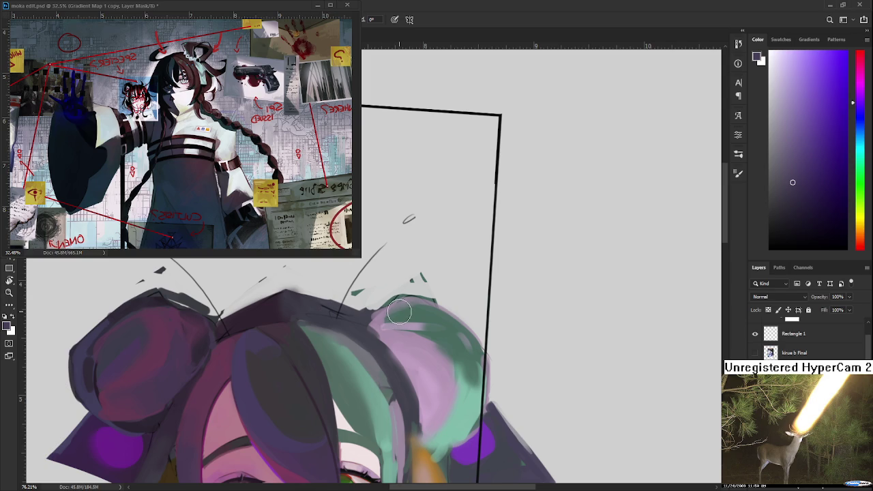
scroll(399, 311, down, 2)
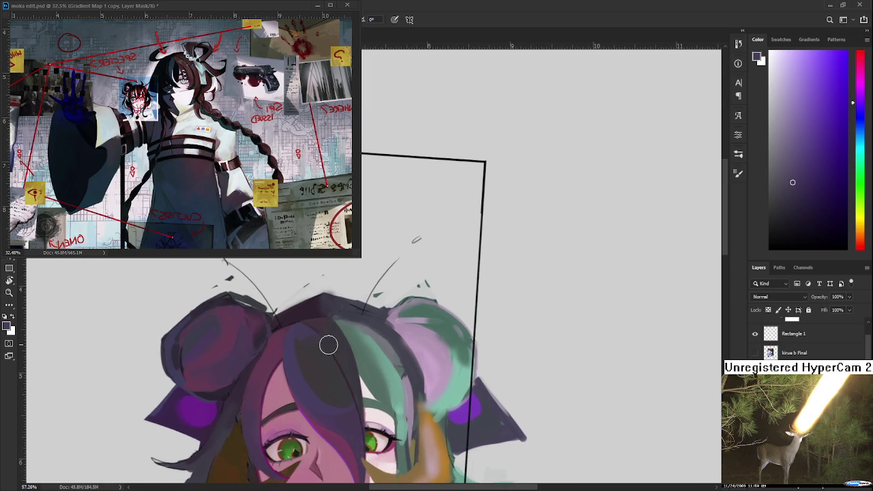
alt+click(334, 387)
mouse_move(313, 354)
mouse_down()
mouse_move(327, 376)
mouse_move(335, 373)
mouse_move(347, 409)
mouse_up()
- Sample darker and brighter magentas plus a darker violet from the hair
alt+click(332, 361)
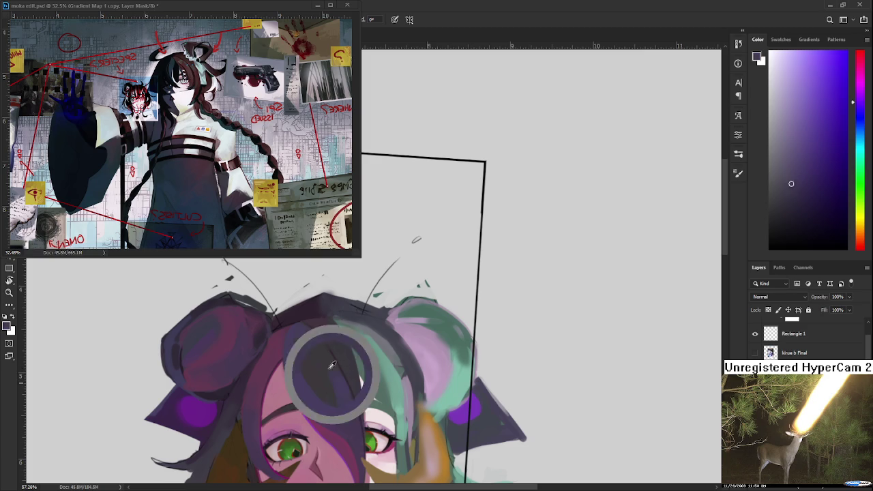
alt+click(336, 377)
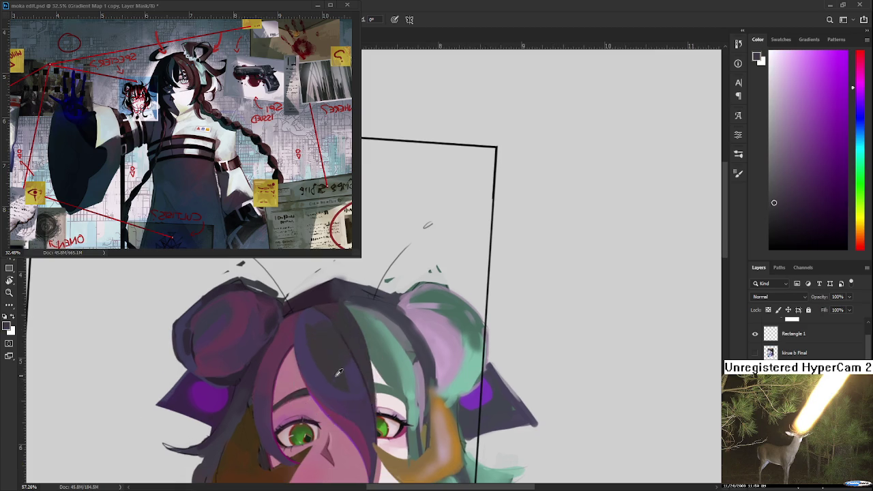
alt+click(308, 361)
alt+click(313, 315)
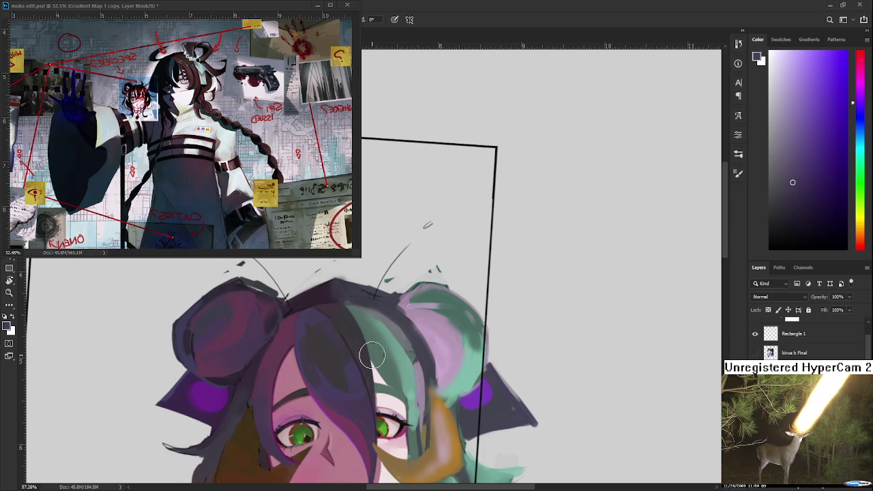
- Tilt the view, sample dark magenta and blue-violet, and shade the bangs with a smaller brush
scroll(427, 225, up, 2)
drag(428, 225, 296, 304)
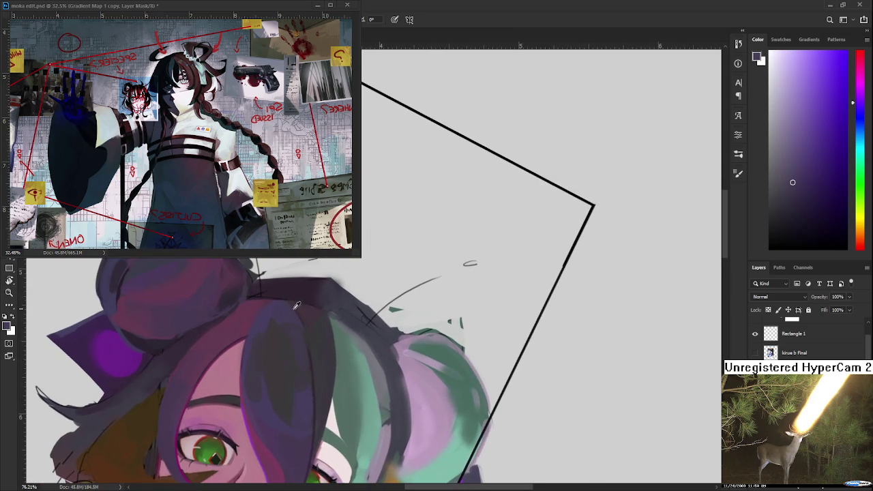
alt+click(292, 335)
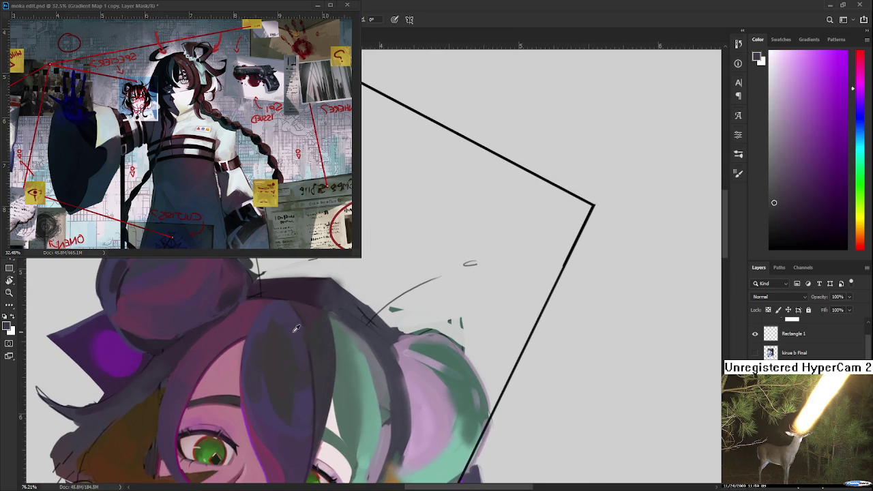
alt+click(299, 332)
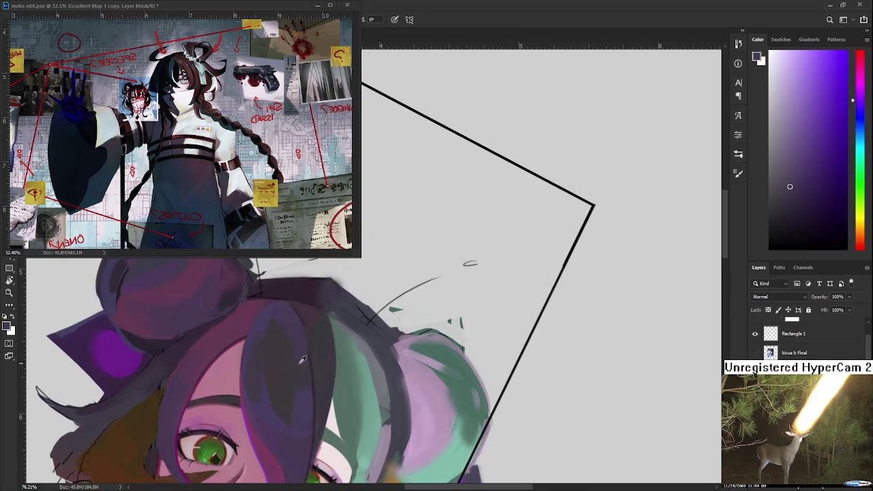
key(bracketleft)
key(bracketleft)
key(bracketleft)
alt+click(302, 363)
scroll(305, 363, down, 3)
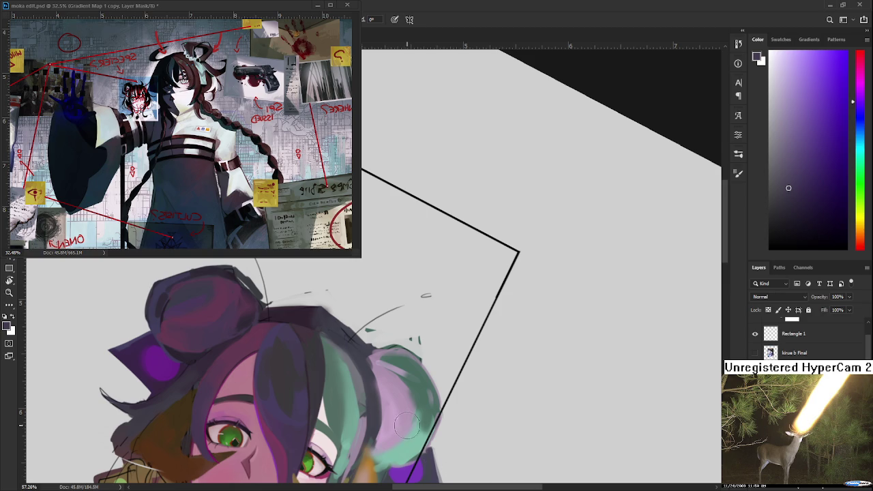
- Shrink the brush and repeatedly sample dark magenta and purple-blue from the hair over the eye
scroll(327, 423, up, 2)
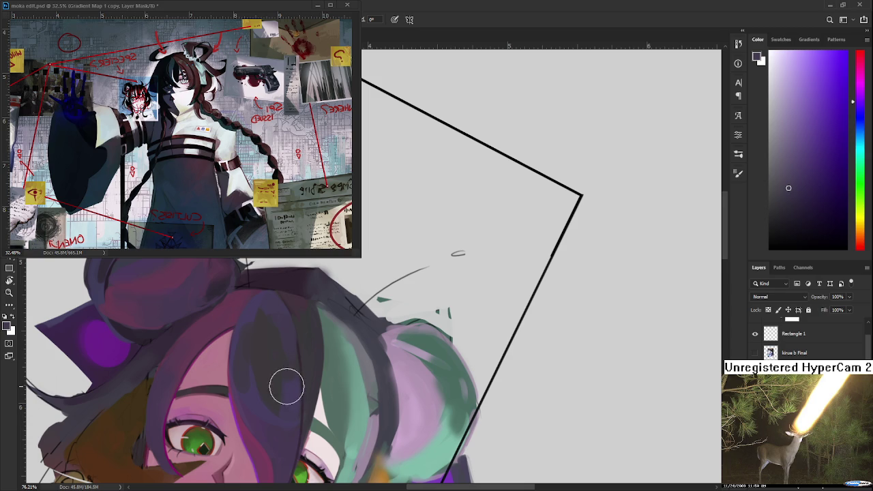
scroll(286, 386, up, 1)
scroll(267, 371, down, 2)
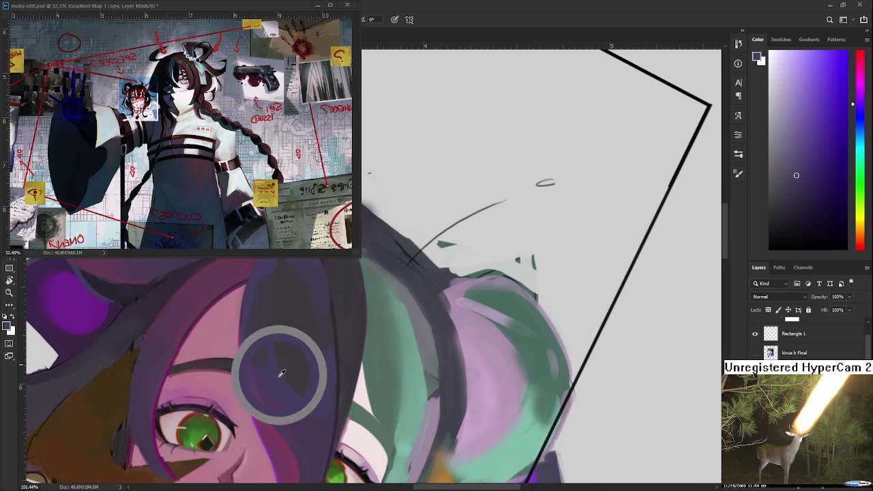
key(bracketleft)
key(bracketleft)
key(bracketleft)
key(bracketleft)
key(bracketleft)
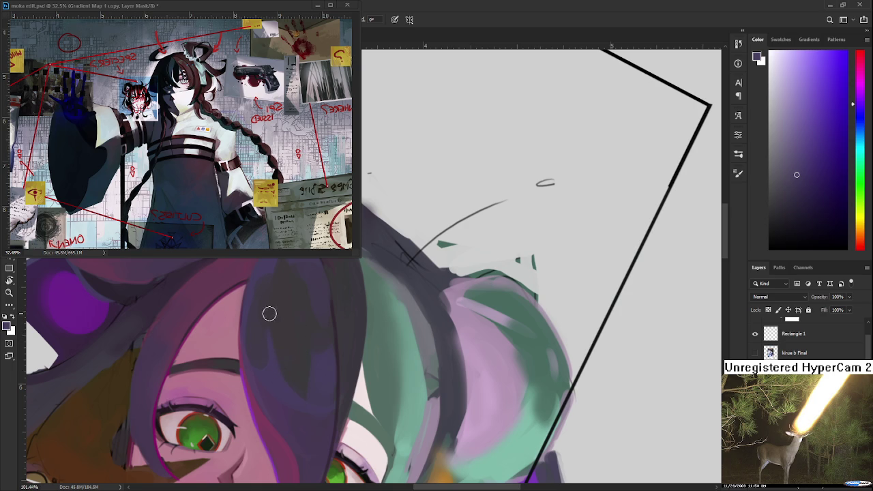
alt+click(272, 315)
alt+click(300, 384)
alt+click(286, 348)
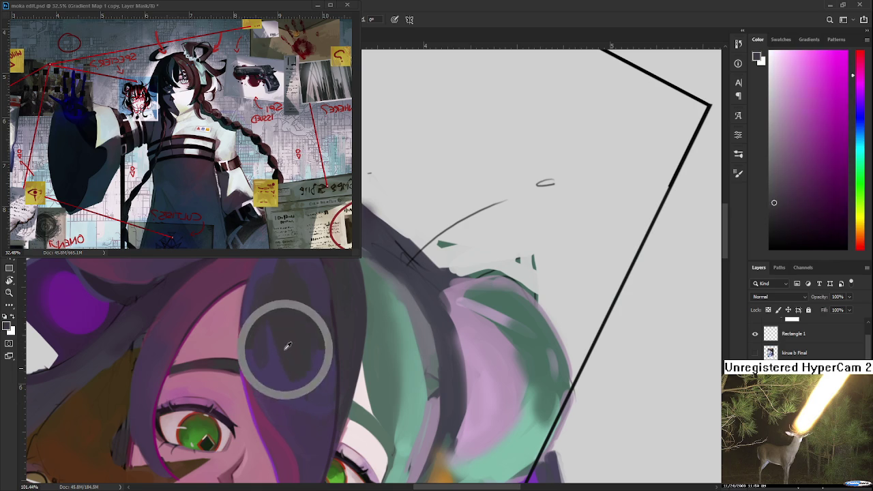
drag(293, 369, 280, 343)
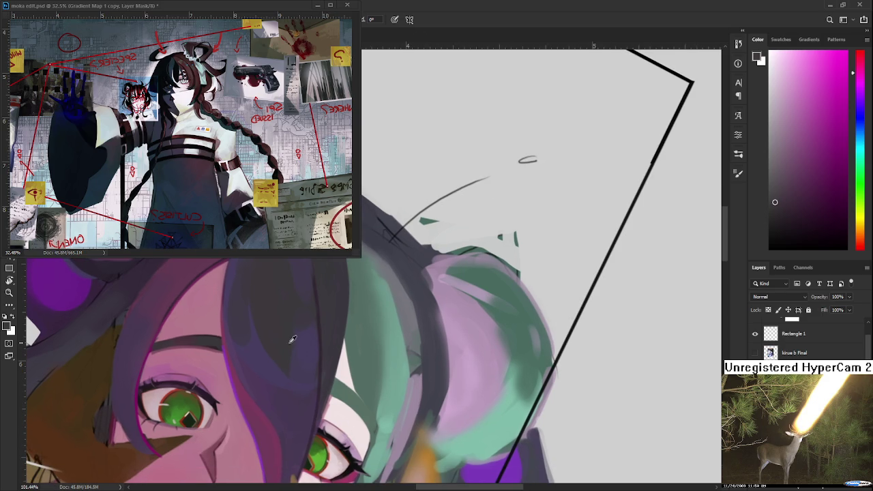
alt+click(290, 338)
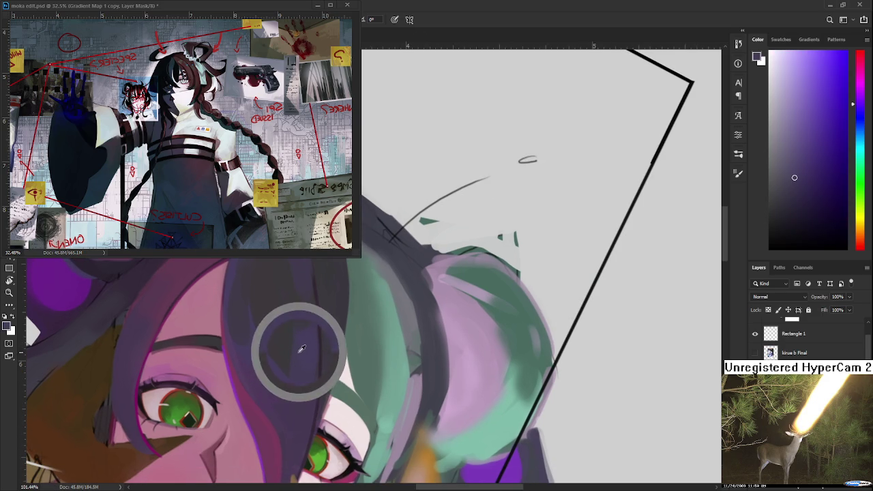
alt+click(274, 374)
alt+click(278, 358)
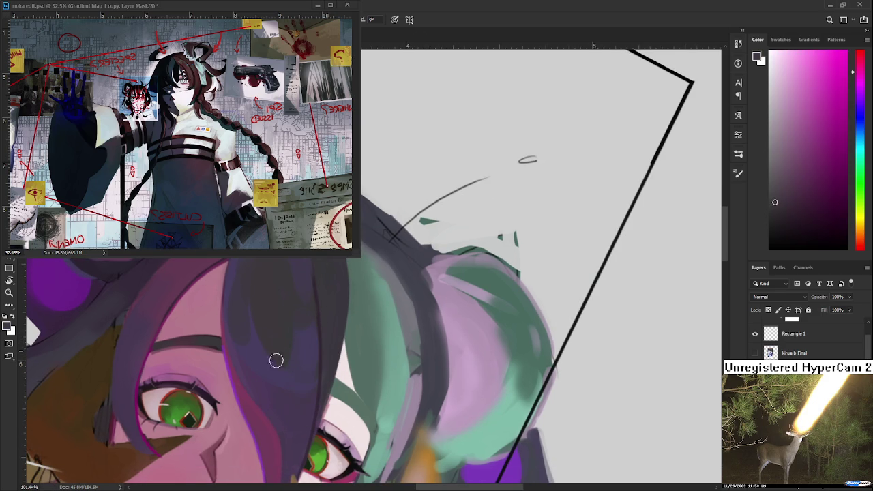
scroll(284, 335, down, 2)
- Zoom out and sample purple and magenta tones from the bangs
scroll(283, 335, down, 2)
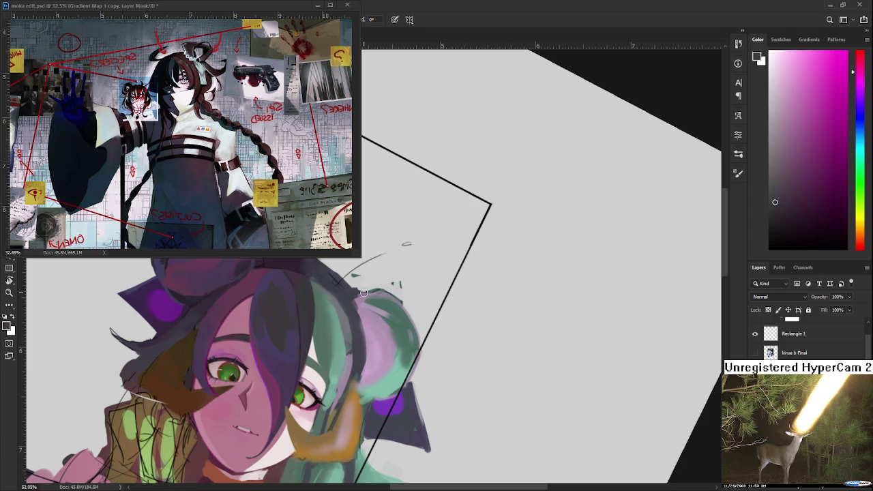
drag(282, 307, 286, 344)
alt+click(281, 311)
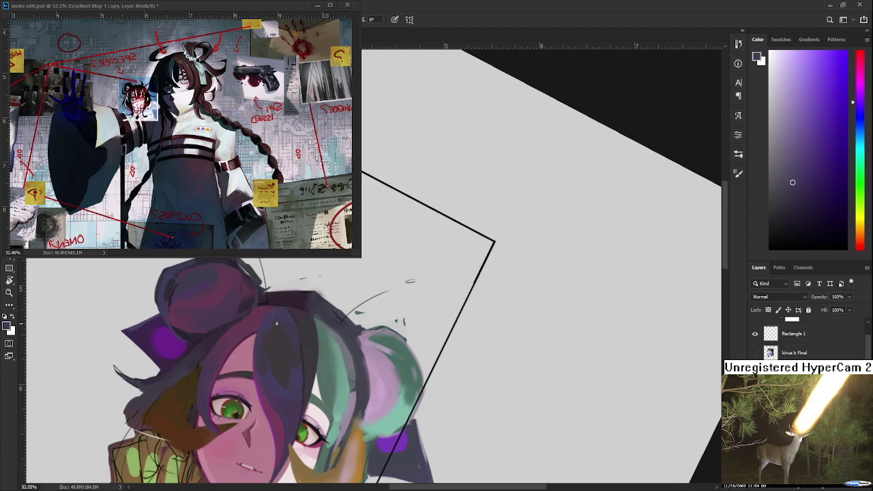
alt+click(275, 318)
alt+click(280, 326)
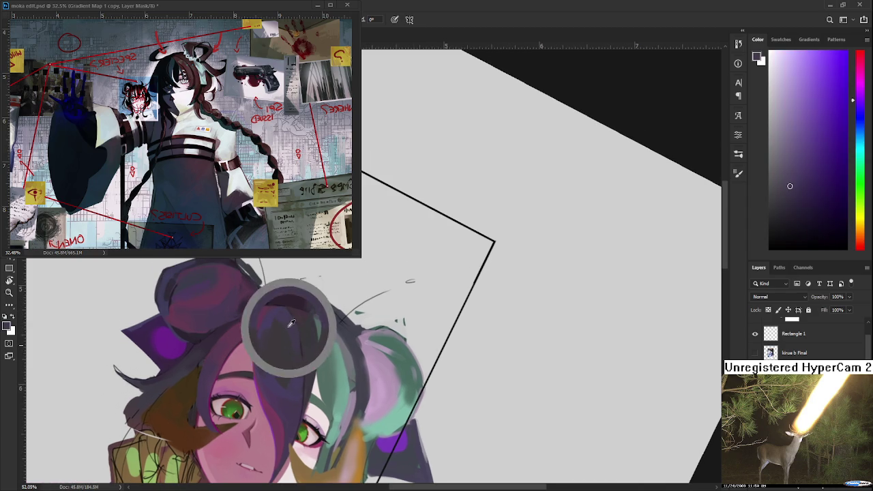
alt+click(282, 332)
- Resample slightly different magentas and violets near the bangs
alt+click(277, 330)
alt+click(281, 322)
alt+click(276, 325)
scroll(287, 326, up, 1)
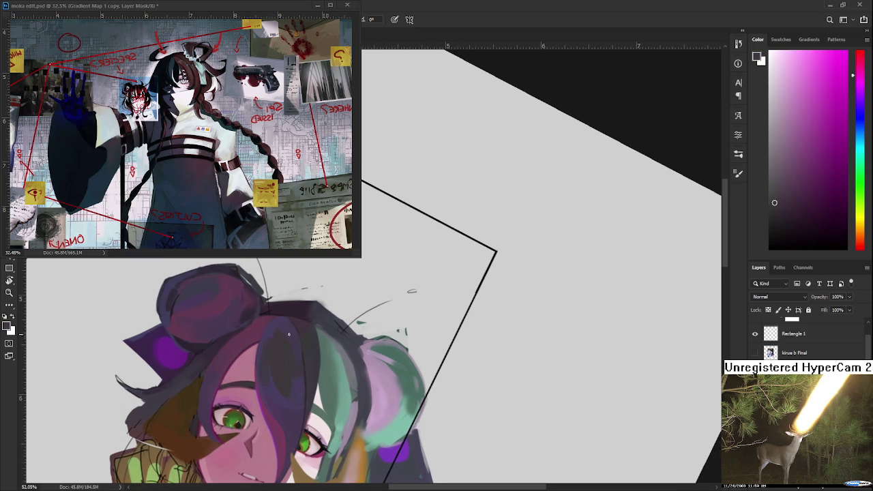
alt+click(282, 330)
alt+click(263, 338)
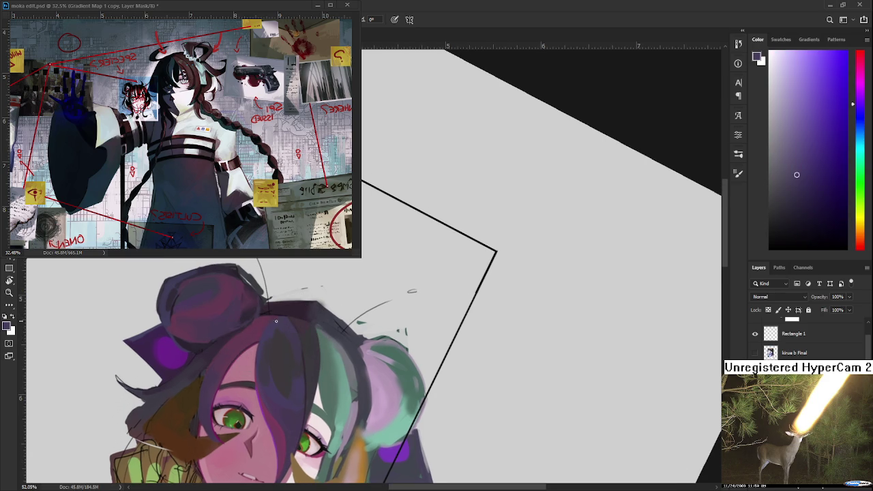
alt+click(260, 336)
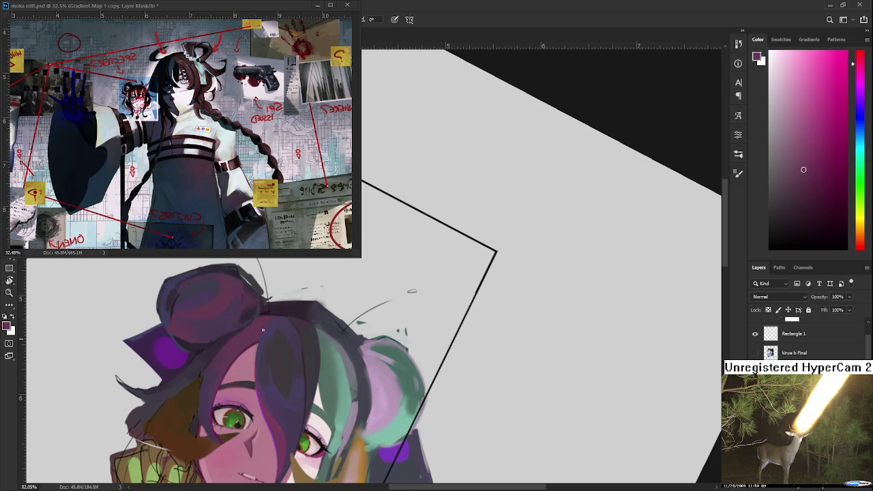
alt+click(261, 340)
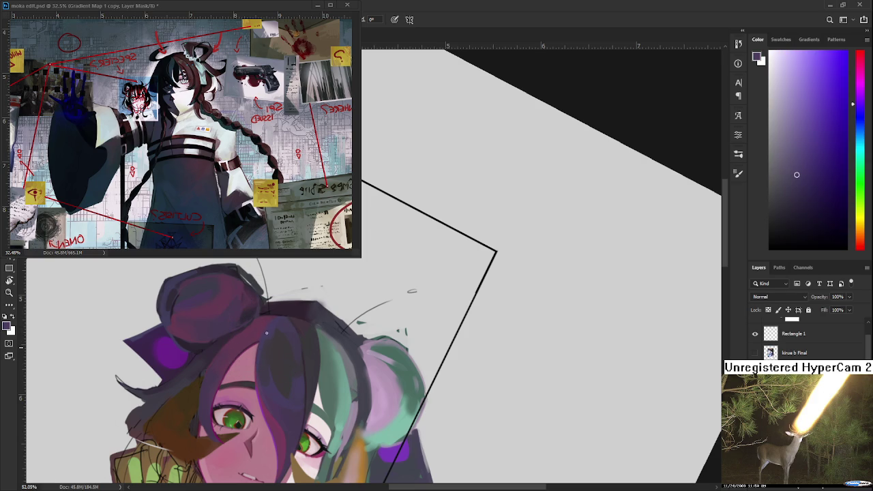
- Pick darker violet, magenta-purple and muted purple from the hair for the bun
scroll(317, 349, up, 2)
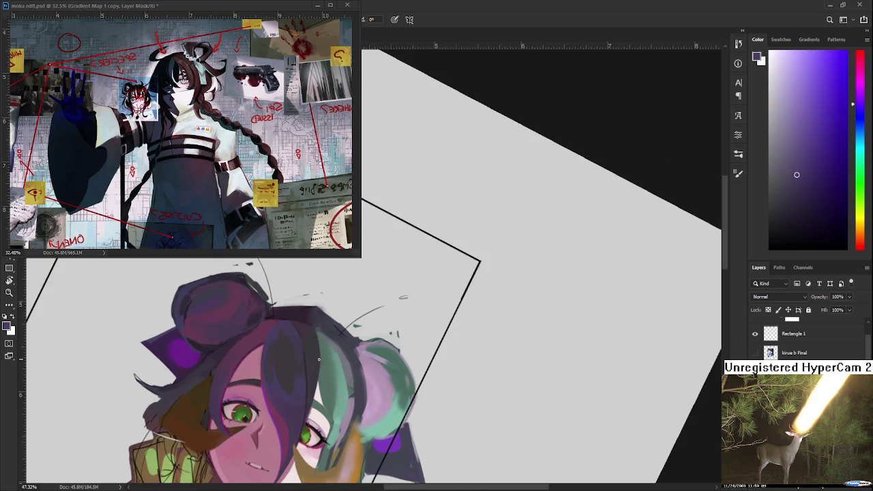
alt+click(288, 342)
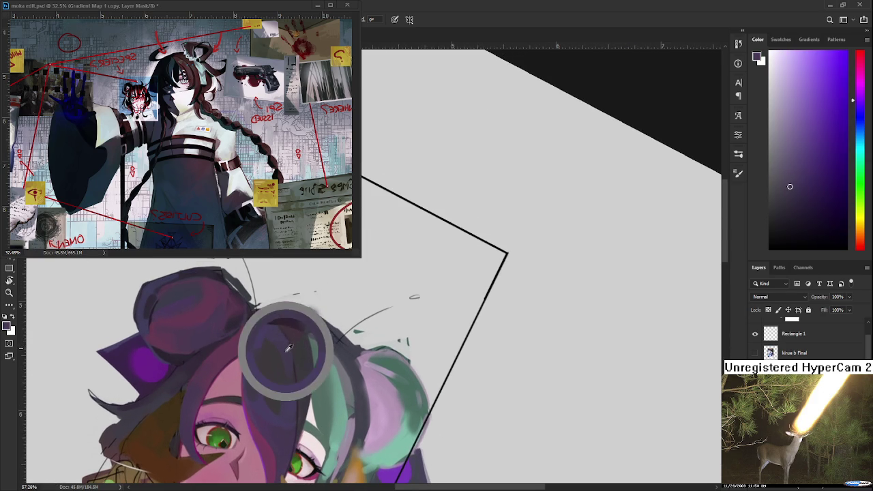
scroll(300, 321, down, 1)
alt+click(304, 307)
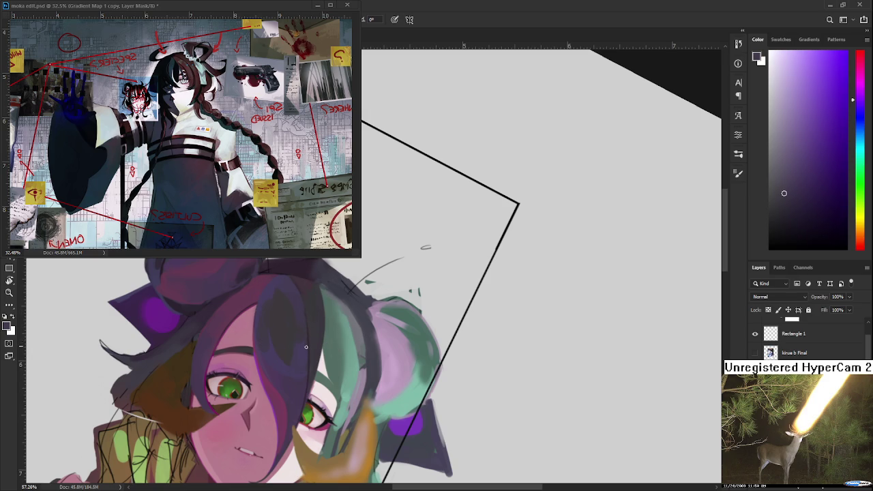
alt+click(305, 341)
alt+click(312, 358)
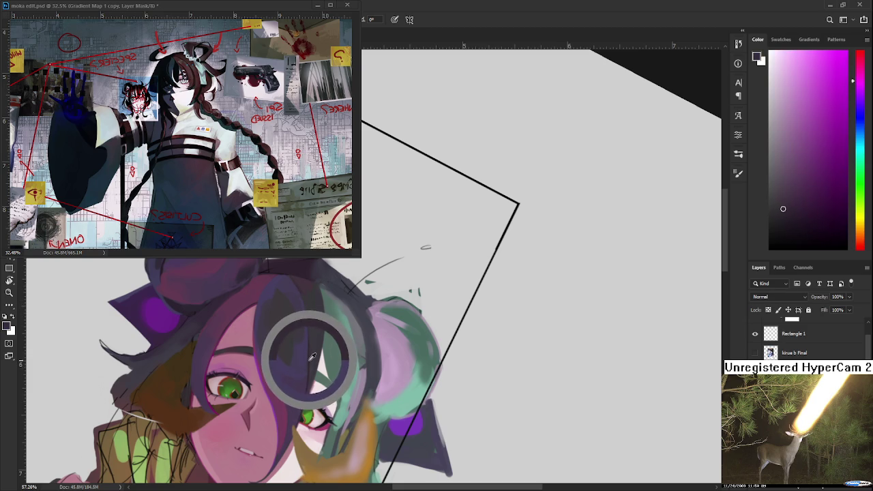
scroll(311, 341, up, 2)
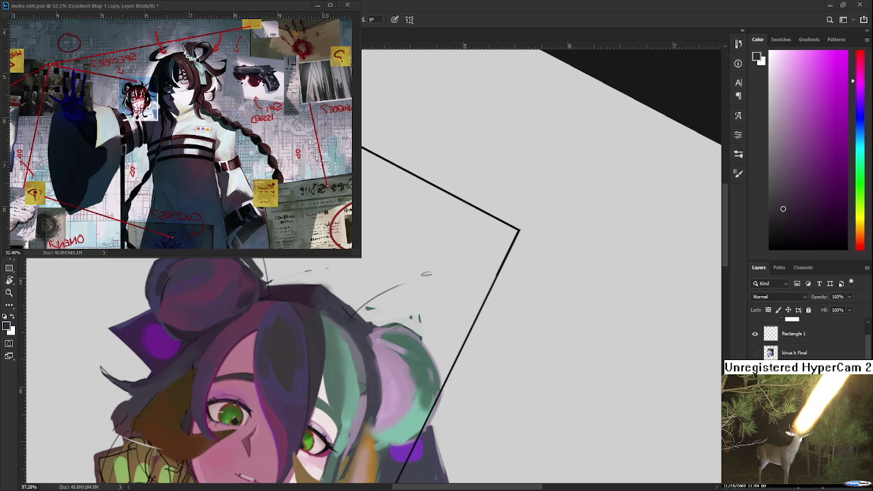
alt+click(297, 313)
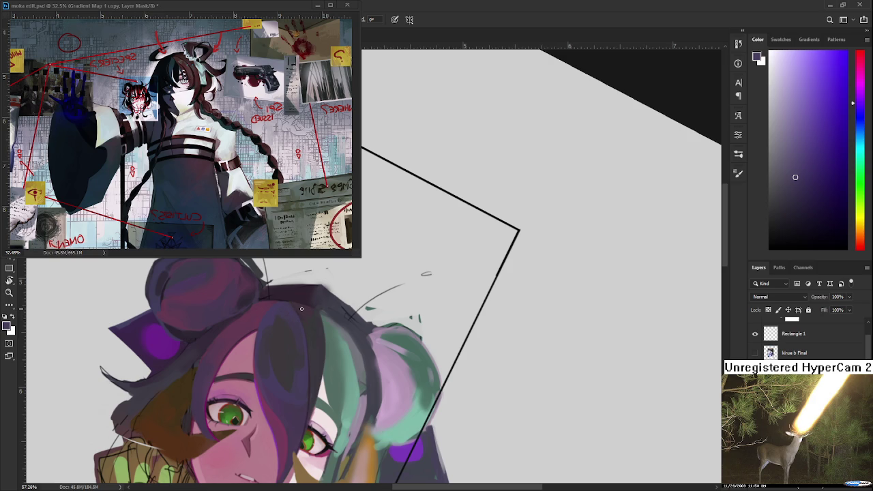
- Zoom in and out, sample further hair tones, and move the face lower in view
scroll(301, 308, down, 3)
scroll(326, 406, up, 1)
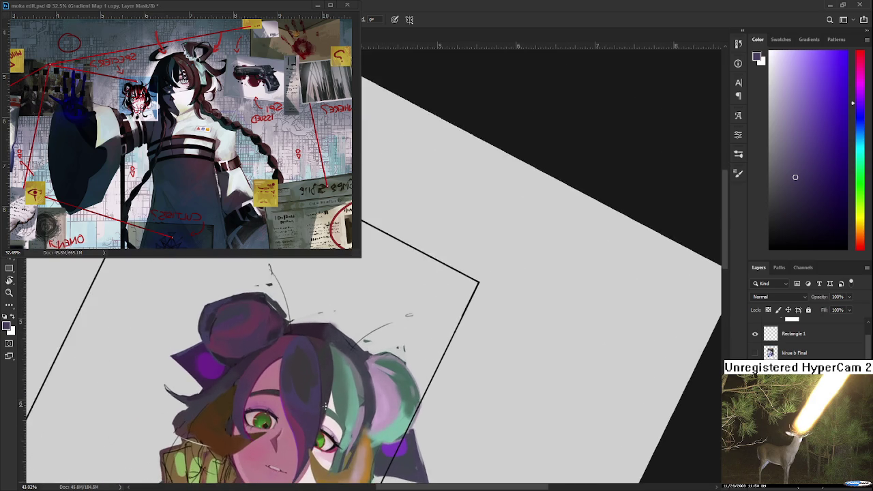
scroll(325, 405, up, 2)
scroll(316, 370, up, 1)
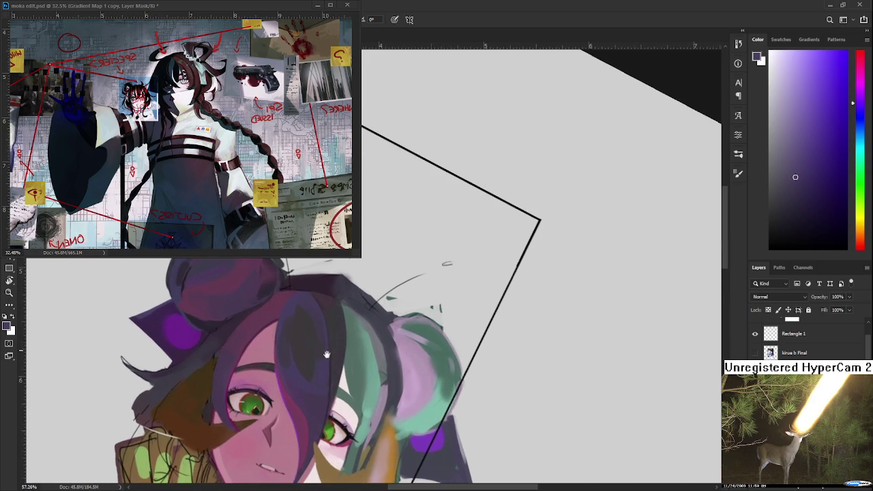
scroll(321, 372, down, 1)
alt+click(328, 375)
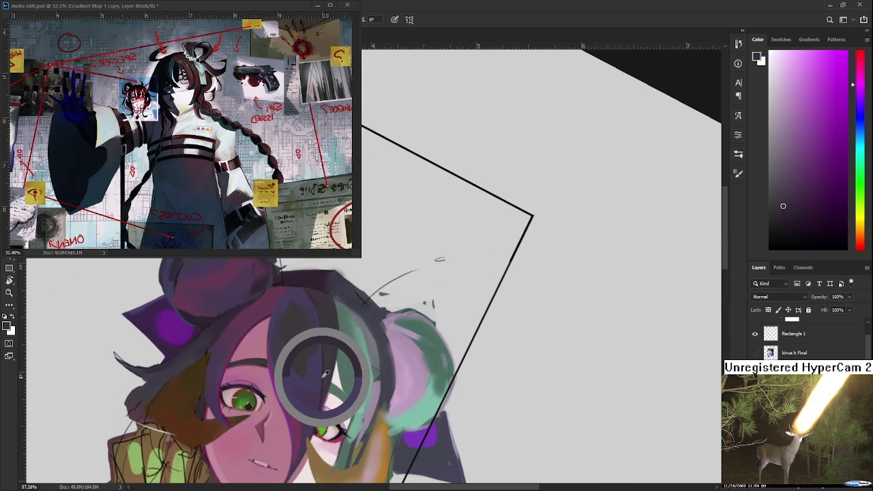
scroll(327, 341, down, 2)
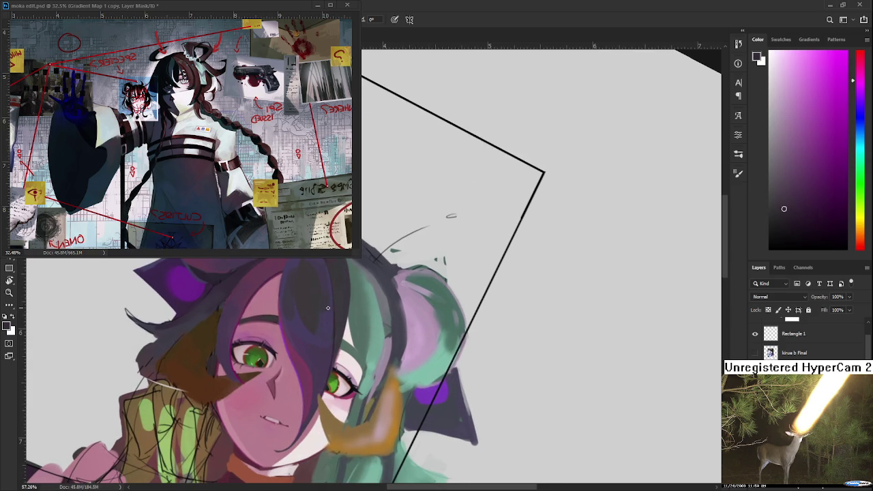
alt+click(317, 320)
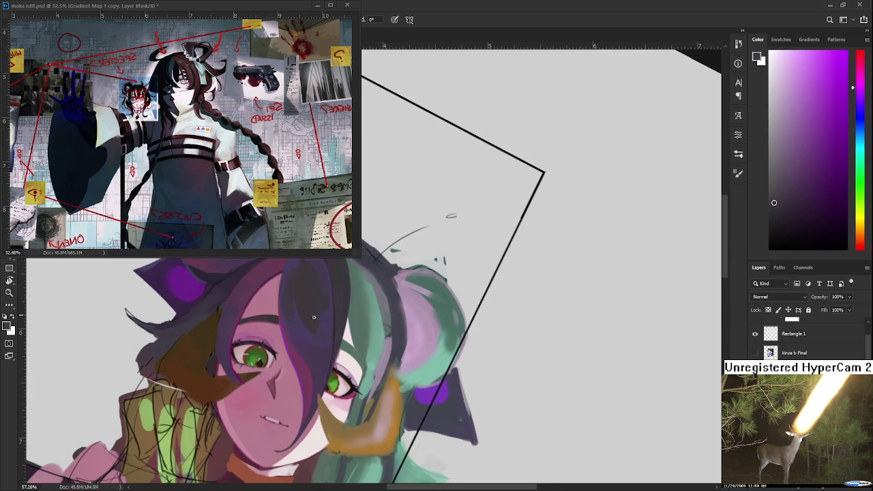
mouse_move(321, 348)
mouse_down()
mouse_move(326, 365)
mouse_move(399, 360)
mouse_up()
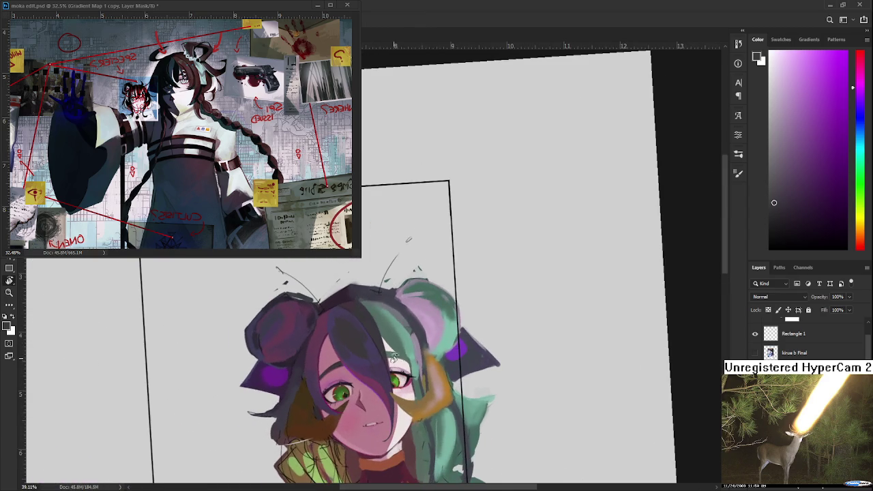
- Rotate the canvas view and sample bluer purple and pinker magenta from the hair
scroll(399, 359, up, 3)
mouse_move(409, 357)
mouse_down()
mouse_move(368, 410)
mouse_move(247, 355)
mouse_up()
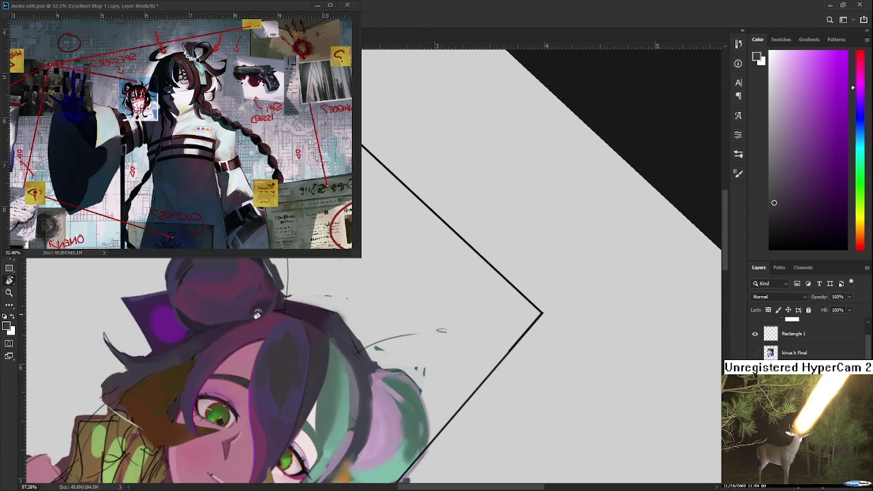
alt+click(292, 327)
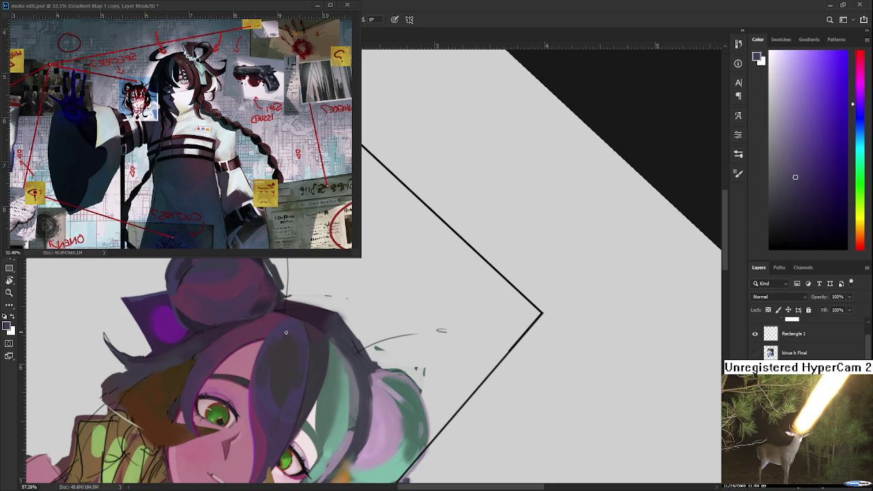
alt+click(289, 334)
alt+click(285, 337)
alt+click(283, 339)
alt+click(287, 337)
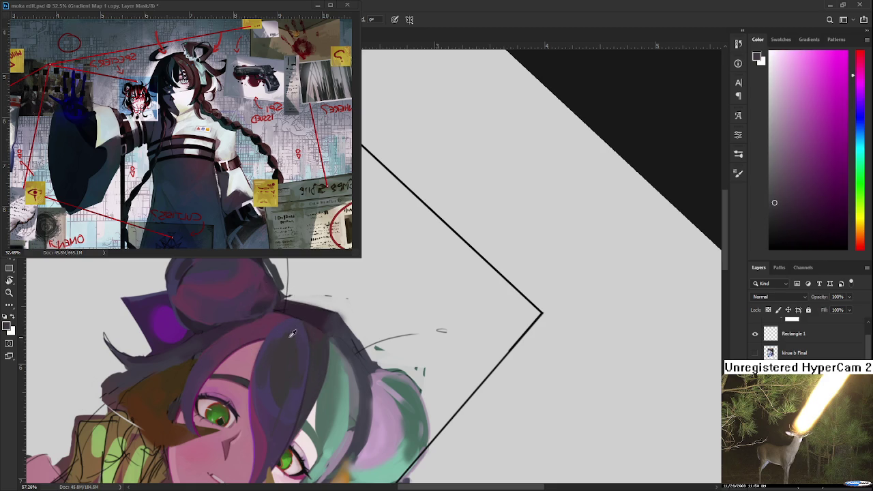
- Fine-tune a blue-violet sampled from the hair while smoothing the bangs
alt+click(299, 334)
alt+click(285, 330)
alt+click(289, 322)
alt+click(278, 333)
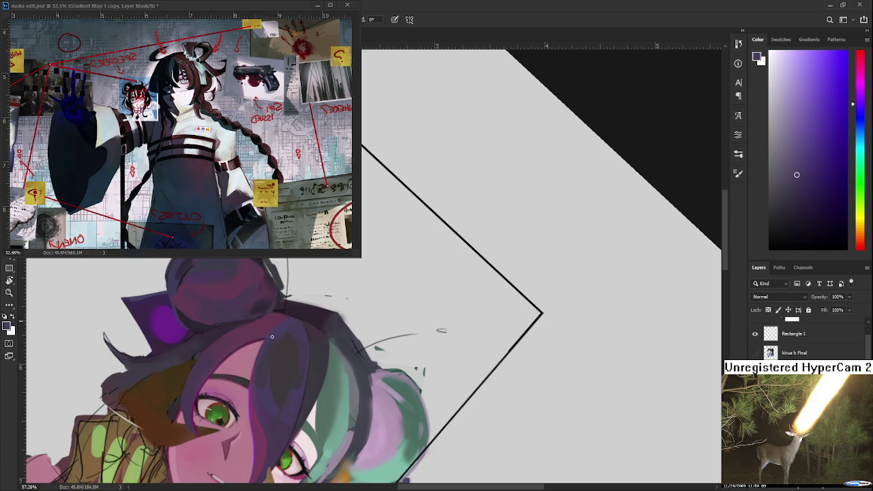
alt+click(275, 331)
alt+click(271, 336)
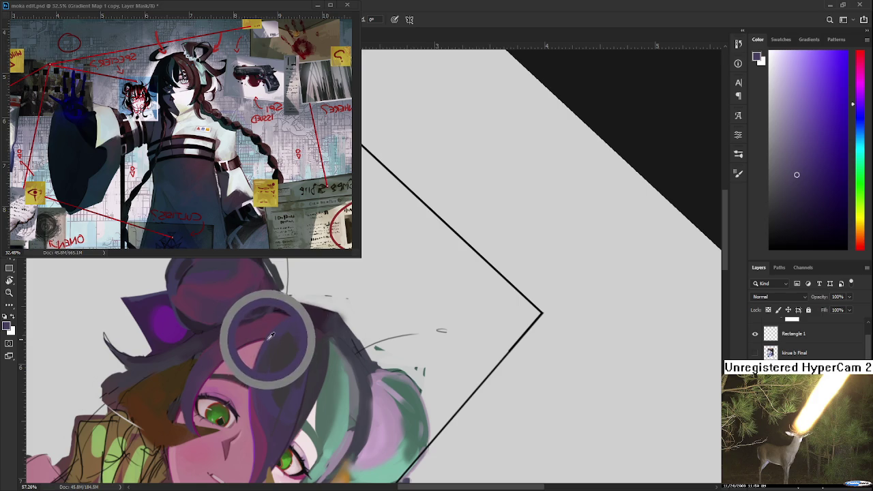
alt+click(270, 338)
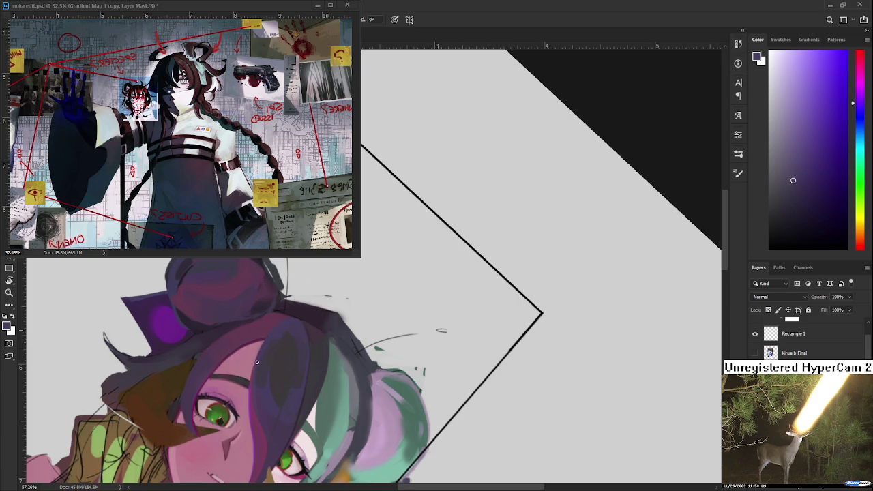
- Resample hair tones and a darker shade to finish the solid violet bang shape
alt+click(271, 338)
drag(317, 329, 309, 338)
alt+click(298, 390)
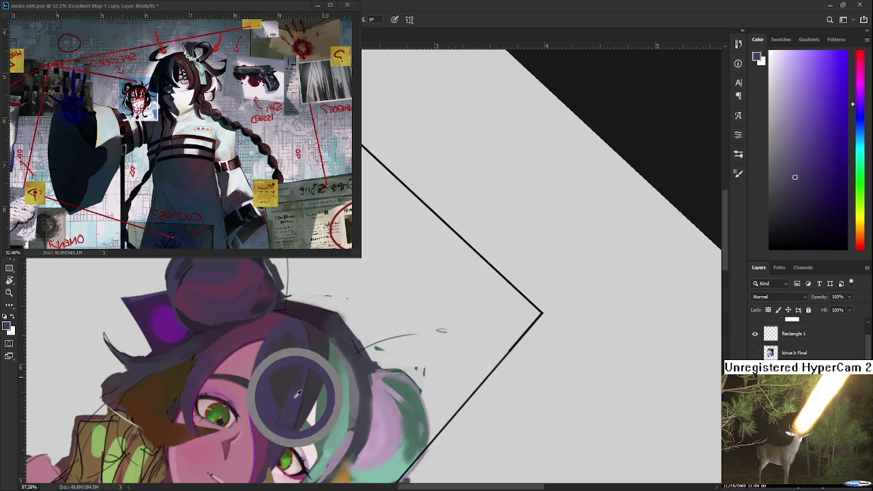
alt+click(294, 399)
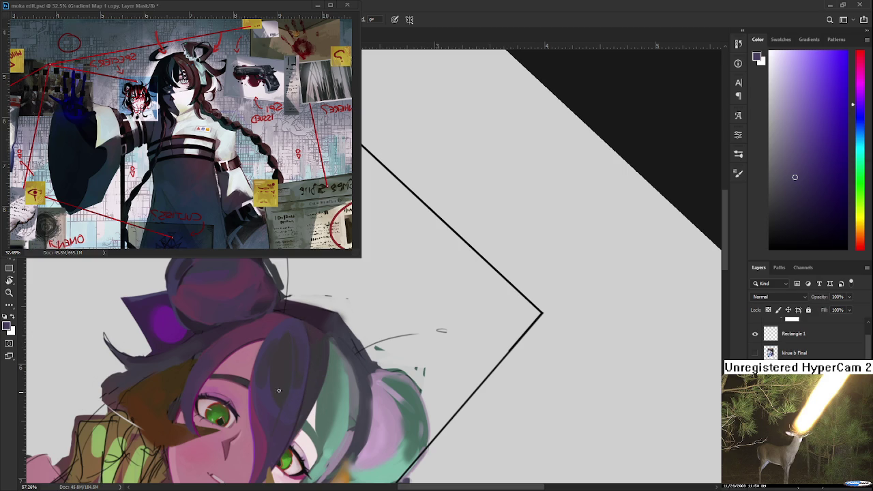
alt+click(294, 353)
scroll(274, 336, down, 2)
- Zoom in on the eye and sample dark magenta and darker violet from the bangs
scroll(274, 336, down, 3)
scroll(274, 336, down, 3)
scroll(414, 191, up, 2)
scroll(414, 191, up, 2)
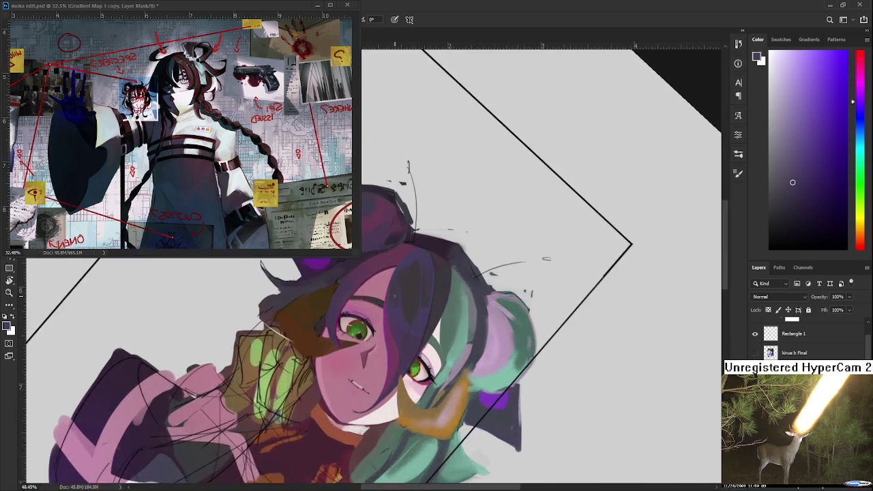
scroll(413, 192, up, 2)
scroll(414, 192, up, 2)
scroll(311, 396, up, 1)
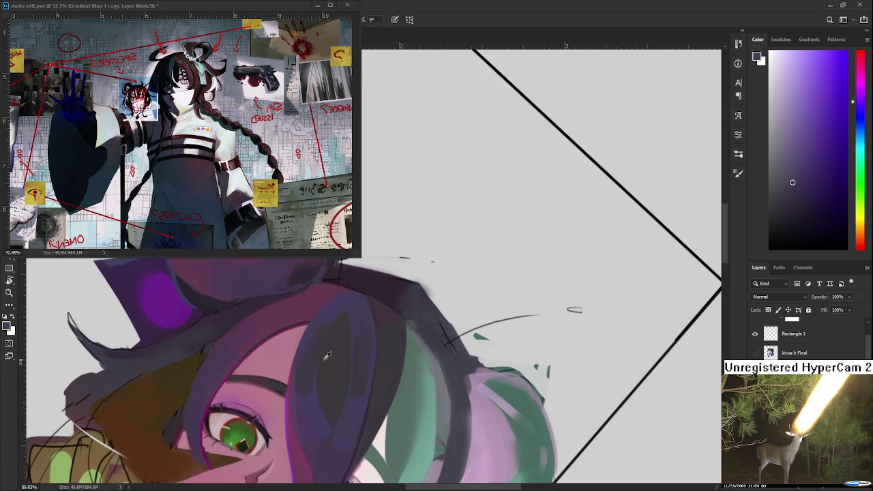
alt+click(358, 351)
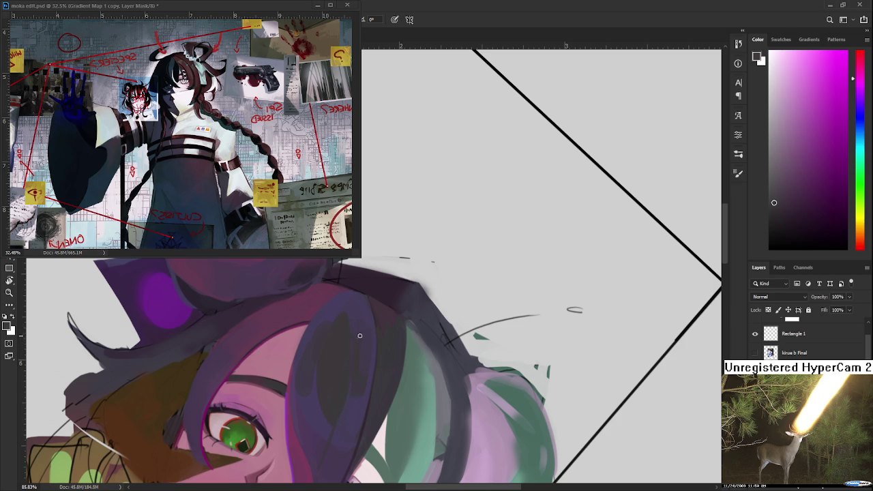
alt+click(358, 331)
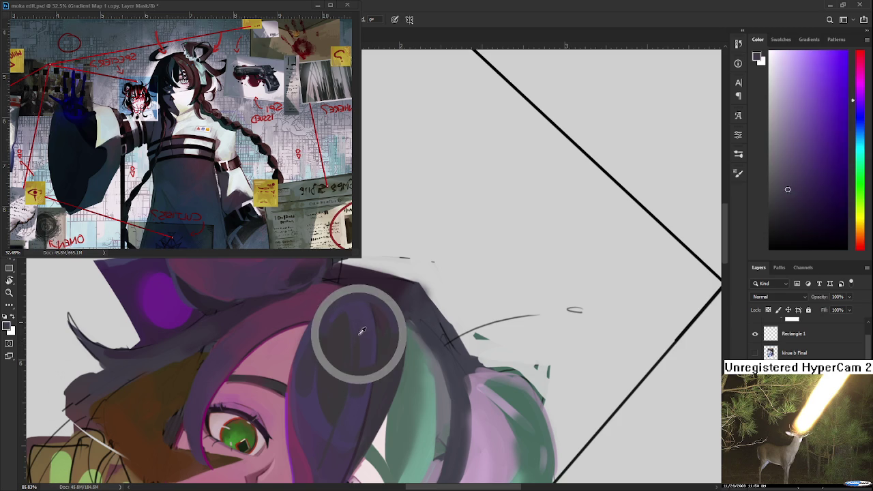
- Sample deeper purple and bluer bang-shadow tones to darken the strands over the eye
alt+click(356, 355)
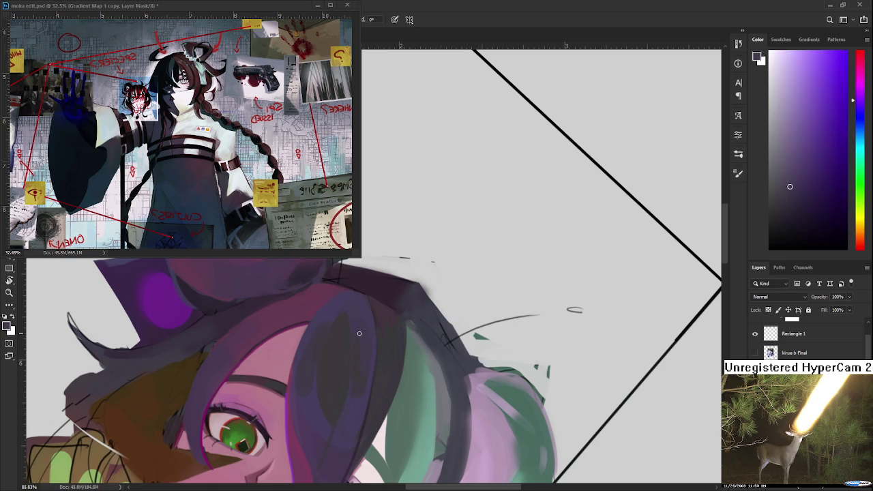
alt+click(359, 361)
alt+click(364, 352)
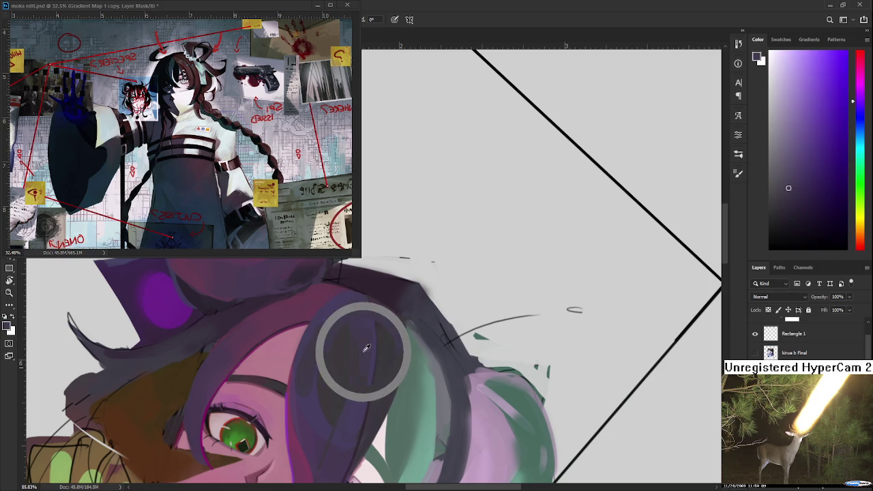
alt+click(360, 363)
alt+click(357, 360)
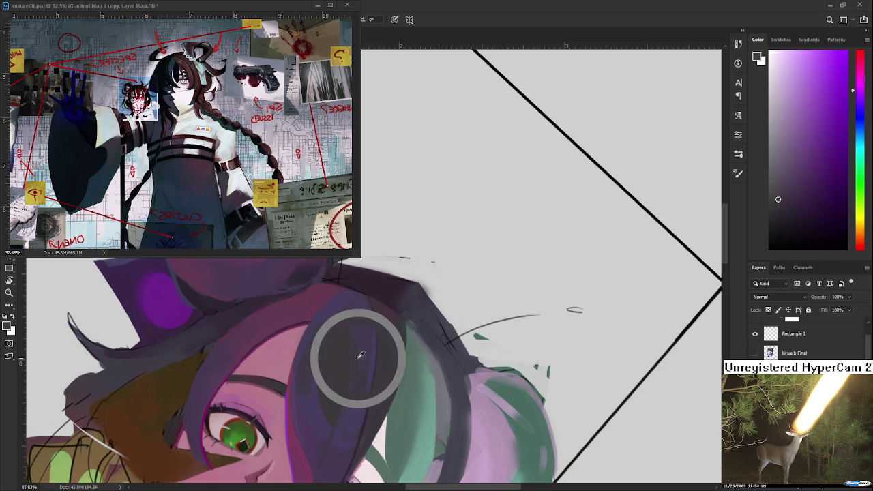
alt+click(357, 377)
alt+click(358, 374)
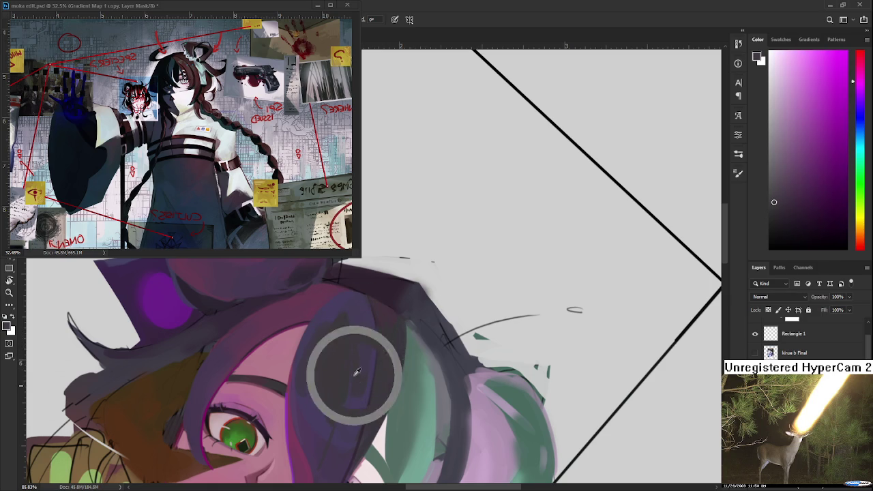
alt+click(358, 390)
alt+click(356, 383)
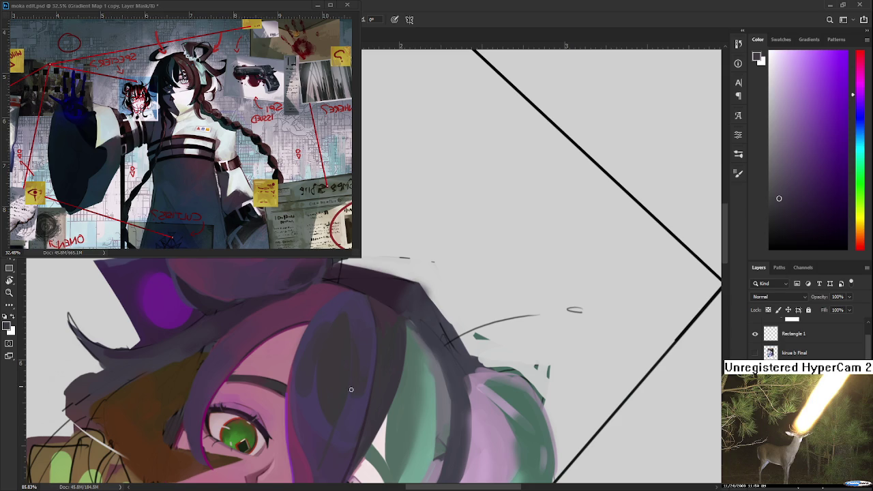
scroll(364, 386, down, 5)
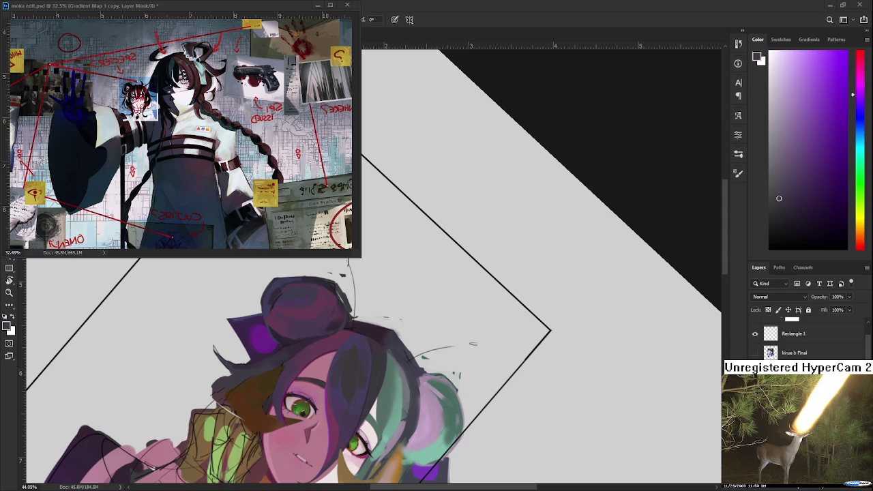
- Zoom in on the bangs and sample pink, dark bluish-purple and magenta tones from the hair
scroll(428, 326, up, 2)
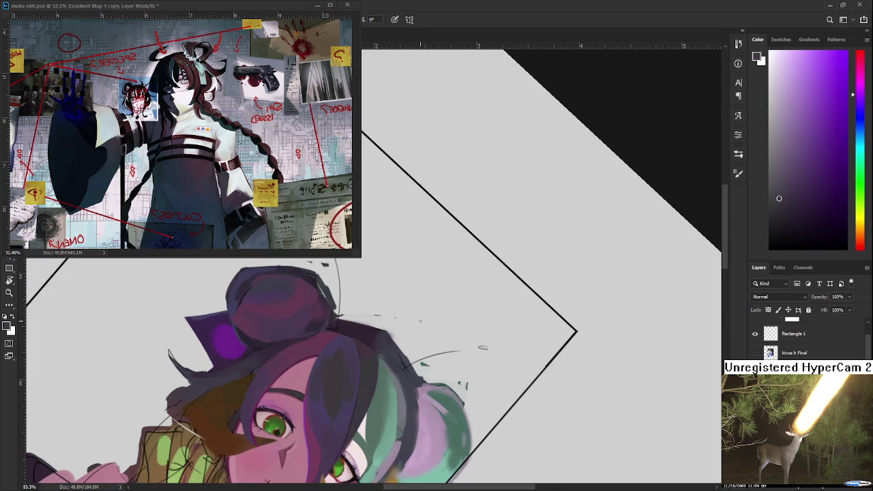
scroll(318, 349, up, 3)
alt+click(314, 307)
mouse_move(313, 316)
mouse_down()
mouse_move(310, 322)
mouse_move(301, 313)
mouse_up()
alt+click(307, 316)
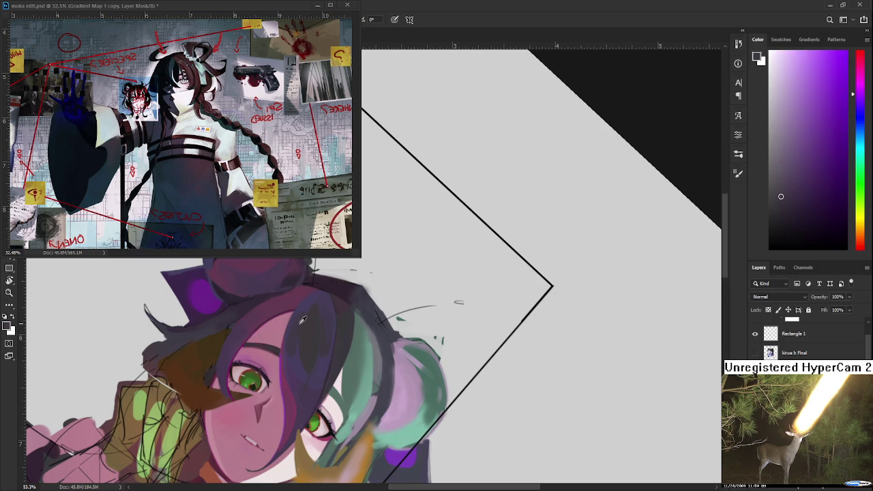
alt+click(302, 312)
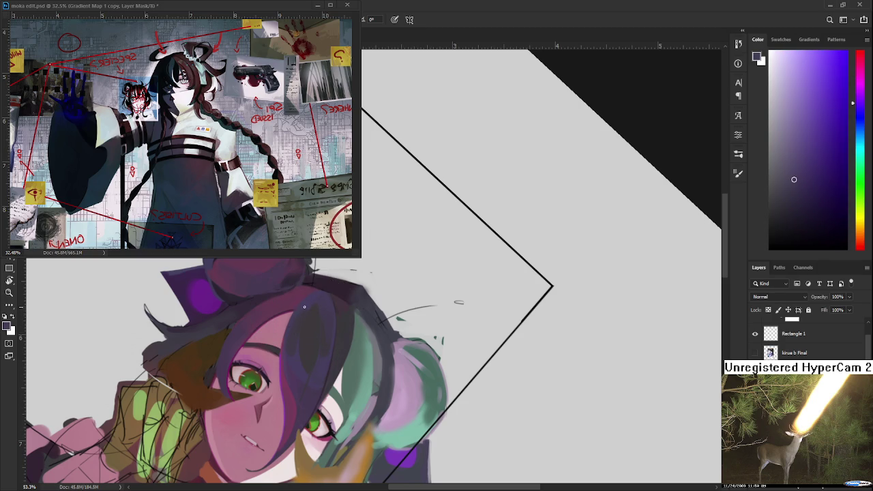
alt+click(305, 319)
alt+click(310, 306)
alt+click(309, 316)
alt+click(307, 315)
- Alternate dark blue-purple and darker magenta hair colours to smooth the bang between the eyes
alt+click(317, 308)
alt+click(319, 368)
alt+click(325, 335)
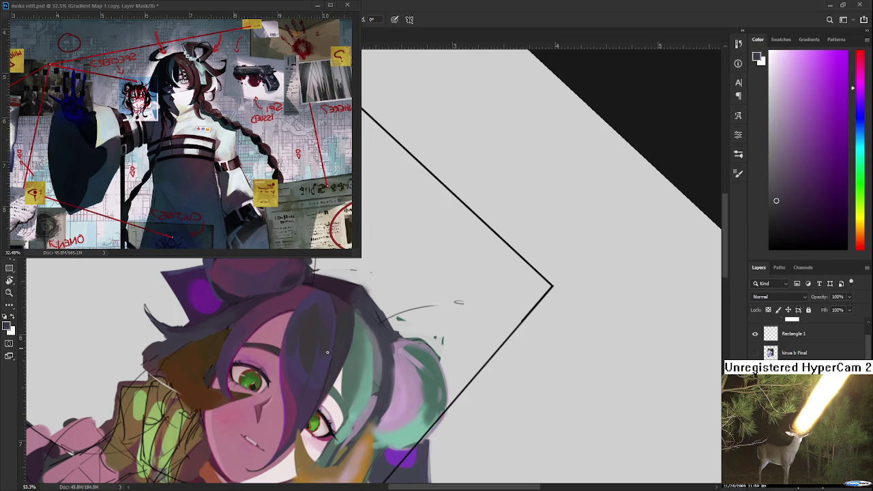
alt+click(323, 317)
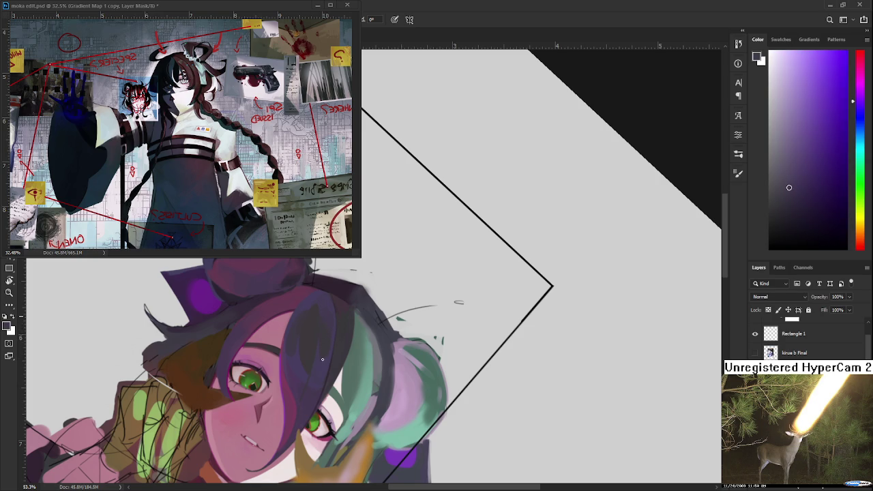
scroll(333, 331, down, 1)
scroll(332, 331, down, 1)
scroll(321, 351, up, 1)
scroll(309, 369, up, 2)
alt+click(287, 346)
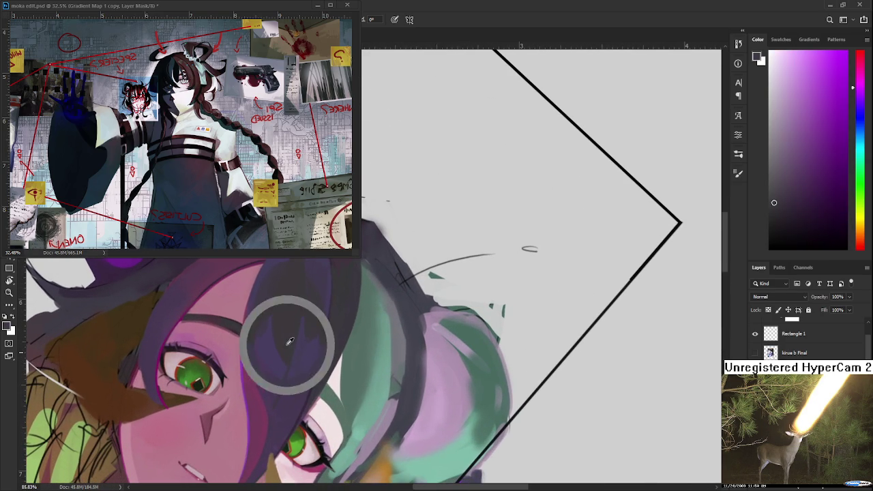
- Double the brush size and resample dark purples from the bangs
key(])
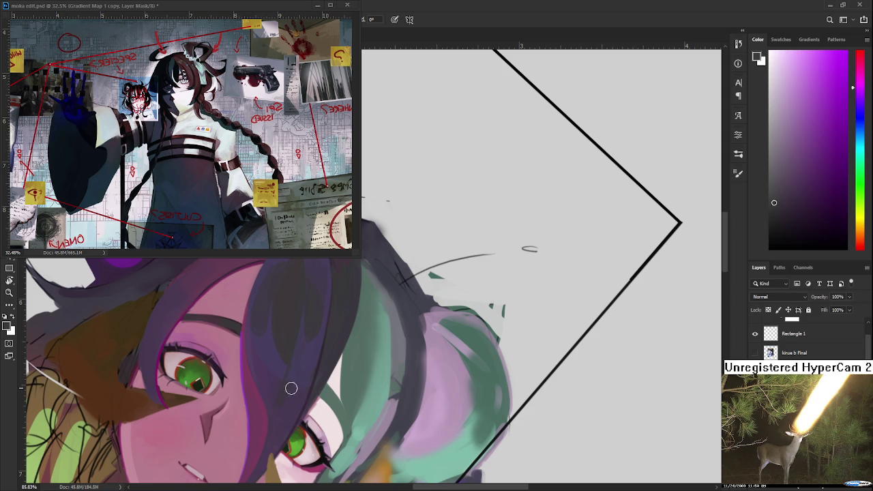
drag(284, 368, 292, 348)
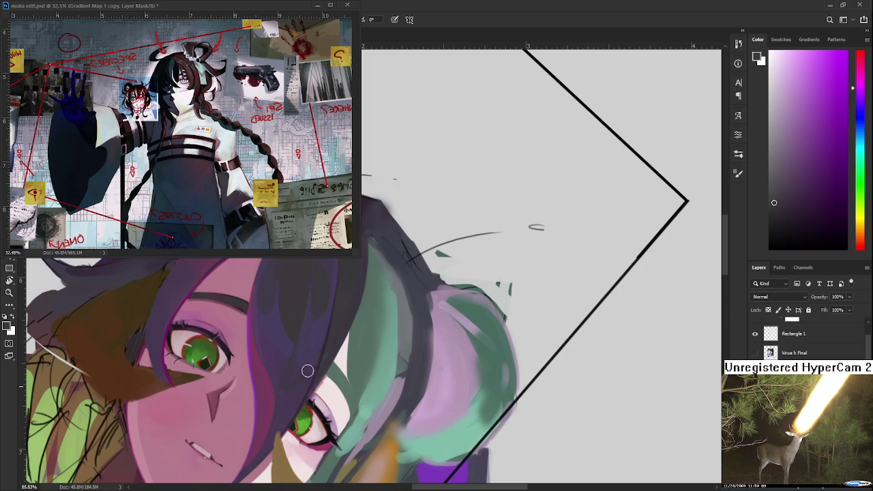
alt+click(295, 353)
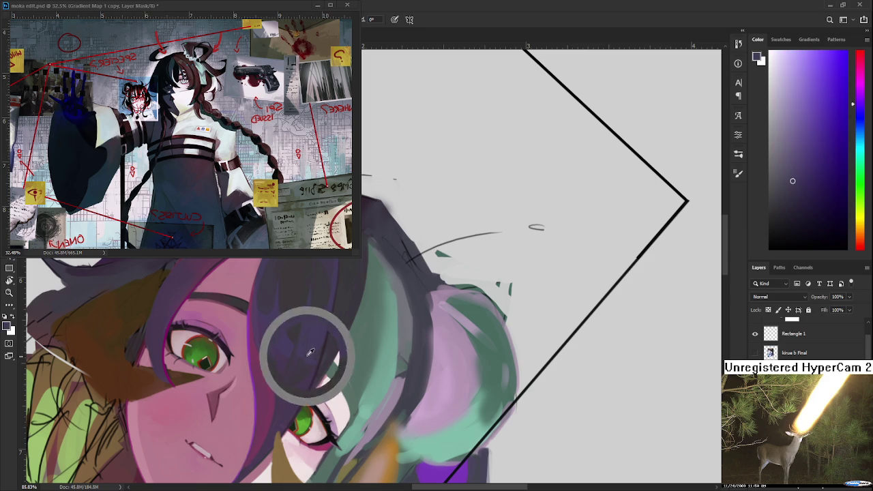
alt+click(304, 357)
alt+click(283, 368)
alt+click(291, 347)
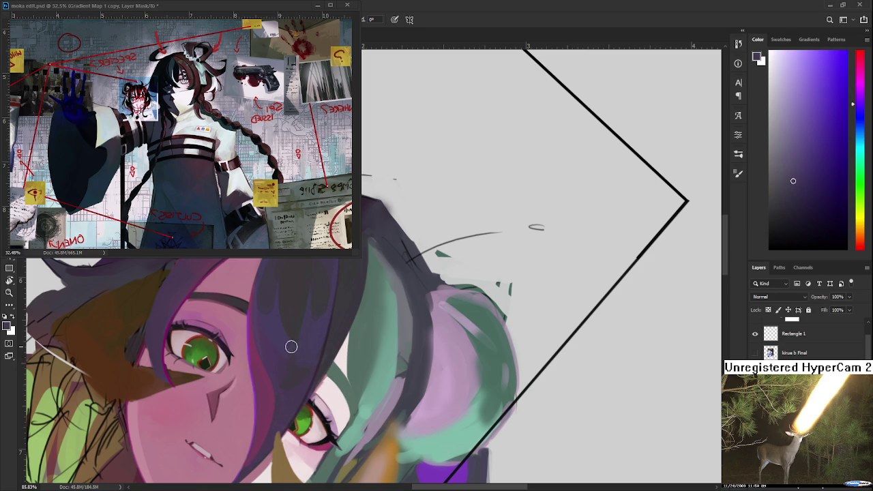
alt+click(291, 356)
- Blend the bang near the eye, alternating magenta and dark purple-blue hair tones
drag(321, 304, 316, 319)
alt+click(300, 356)
alt+click(295, 361)
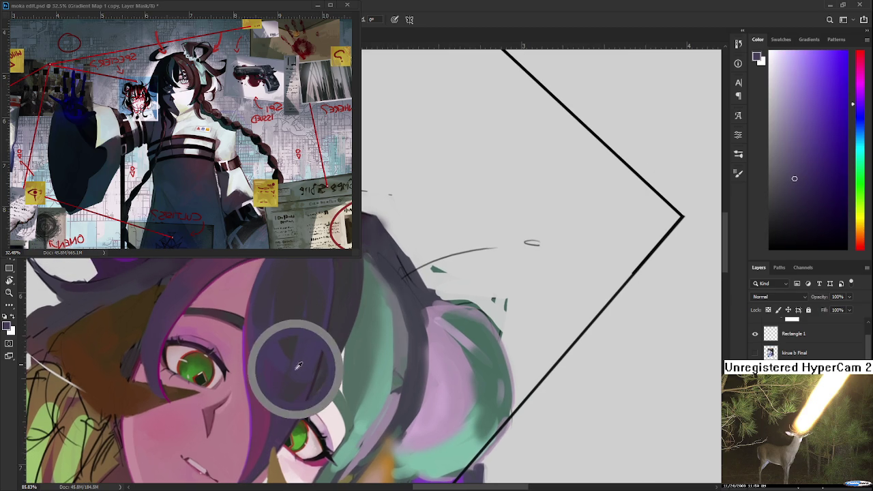
alt+click(289, 362)
alt+click(289, 362)
alt+click(284, 352)
alt+click(292, 348)
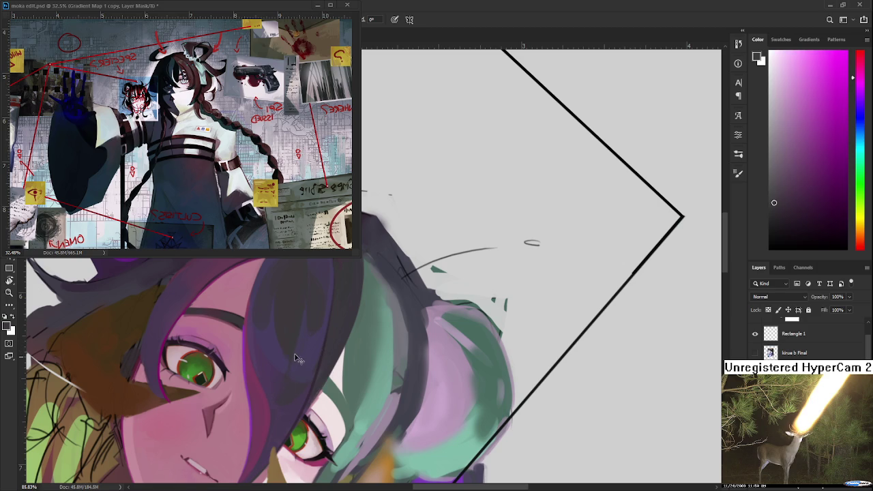
alt+click(292, 360)
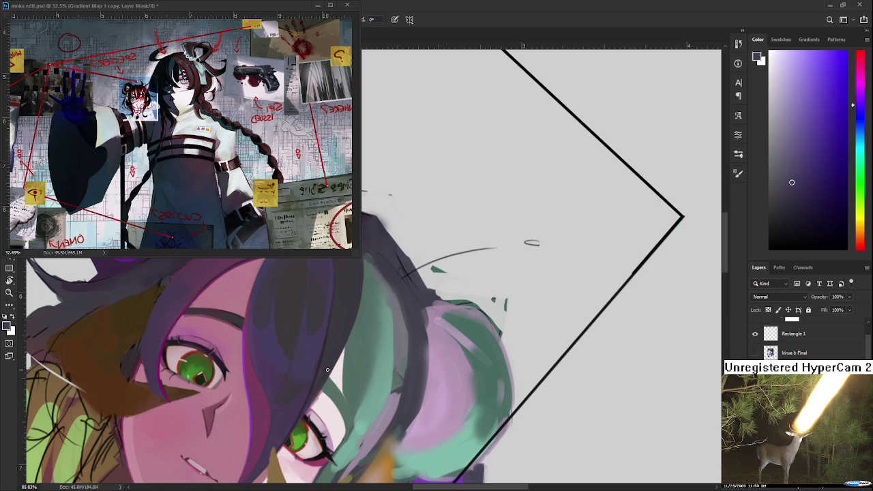
- Rotate the canvas view back to upright and resample a hair colour
scroll(357, 341, down, 5)
key(r)
mouse_move(357, 341)
mouse_down()
mouse_move(382, 225)
mouse_move(354, 332)
mouse_move(294, 352)
mouse_up()
scroll(353, 332, up, 1)
scroll(354, 332, up, 2)
scroll(353, 332, up, 2)
alt+click(293, 362)
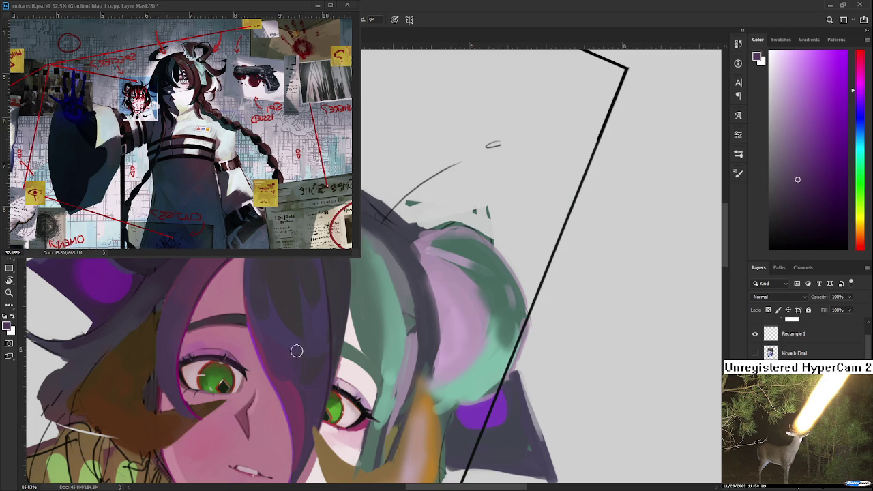
- Tilt the view toward the top of the hair and sample darker blue-purple from the bangs
alt+click(276, 360)
drag(291, 370, 290, 349)
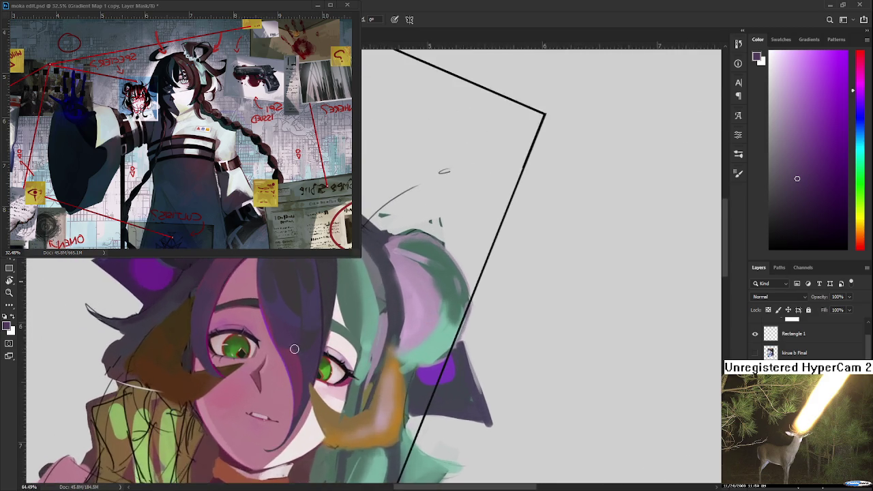
drag(291, 343, 286, 427)
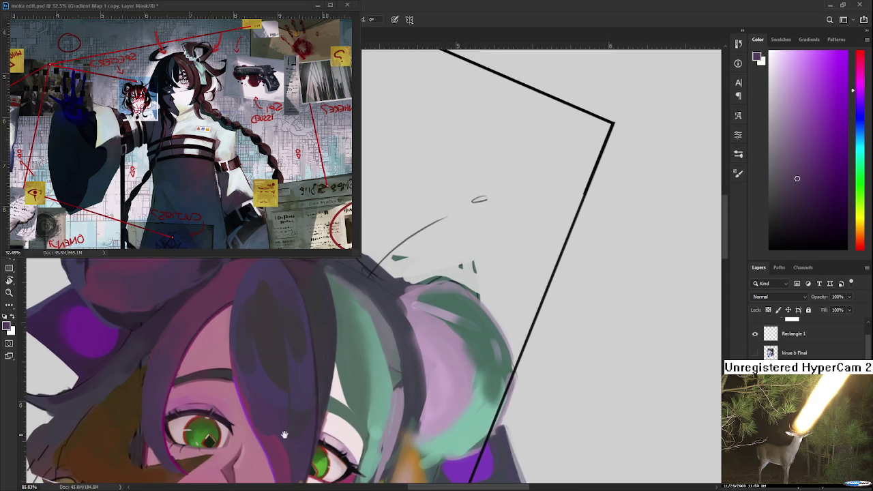
mouse_move(266, 380)
mouse_down()
mouse_move(280, 387)
mouse_move(289, 364)
mouse_move(285, 370)
mouse_up()
alt+click(277, 344)
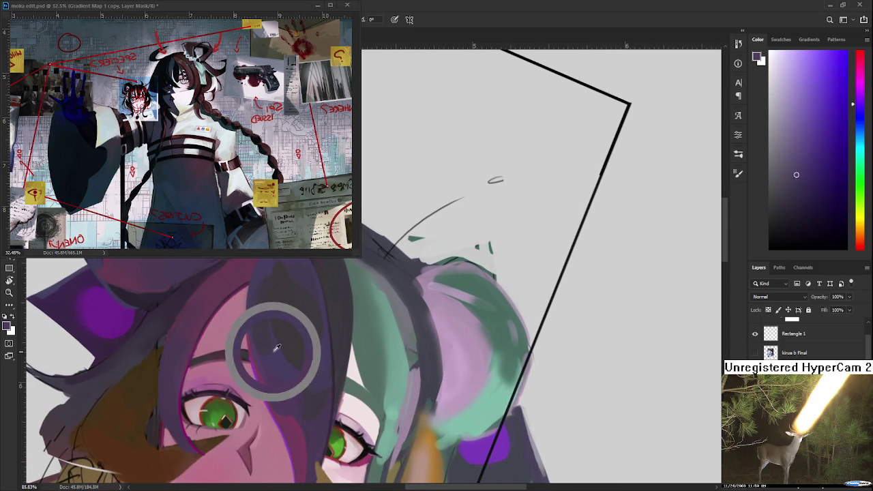
alt+click(253, 278)
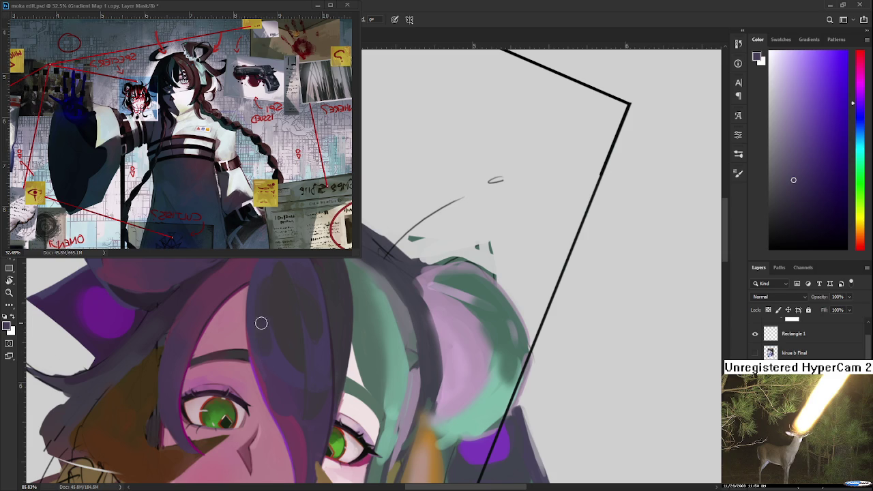
alt+click(263, 305)
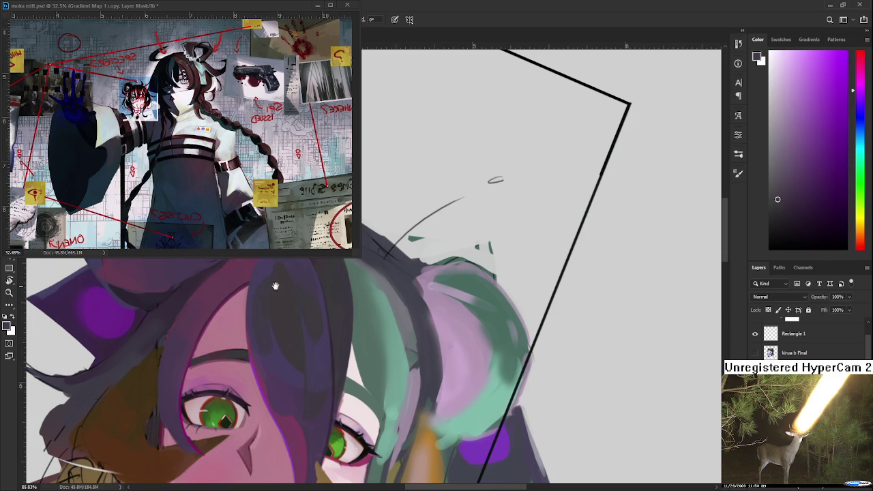
- Adjust the zoom and sample purple-grey and darker tones from the bangs
scroll(271, 315, up, 1)
scroll(274, 311, down, 3)
scroll(274, 312, down, 2)
scroll(273, 312, down, 1)
scroll(273, 312, up, 2)
scroll(272, 320, up, 2)
scroll(269, 340, up, 2)
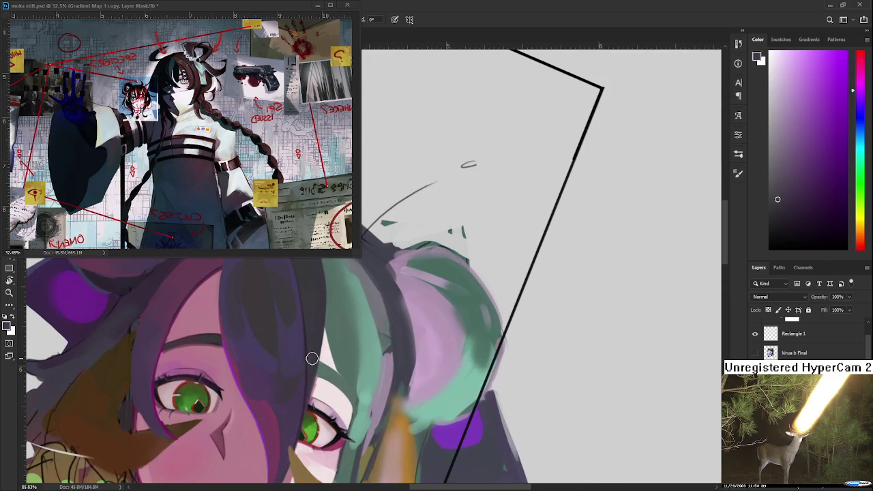
scroll(276, 351, down, 1)
alt+click(275, 354)
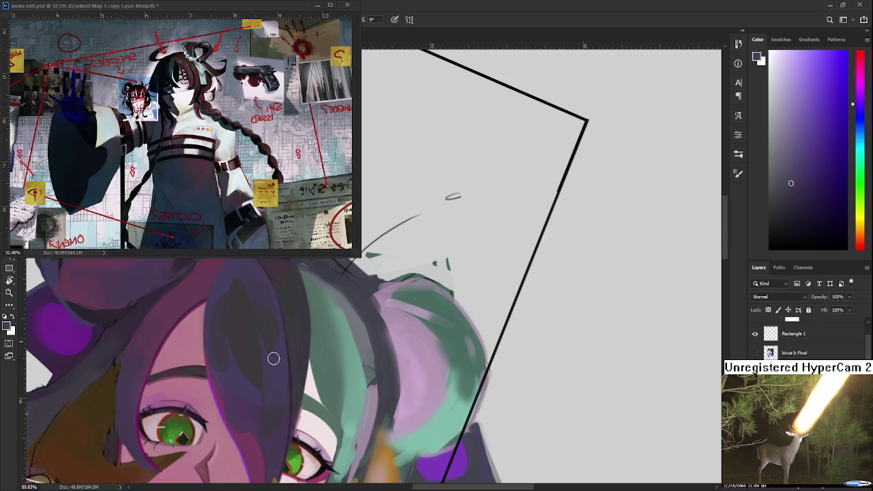
alt+click(275, 331)
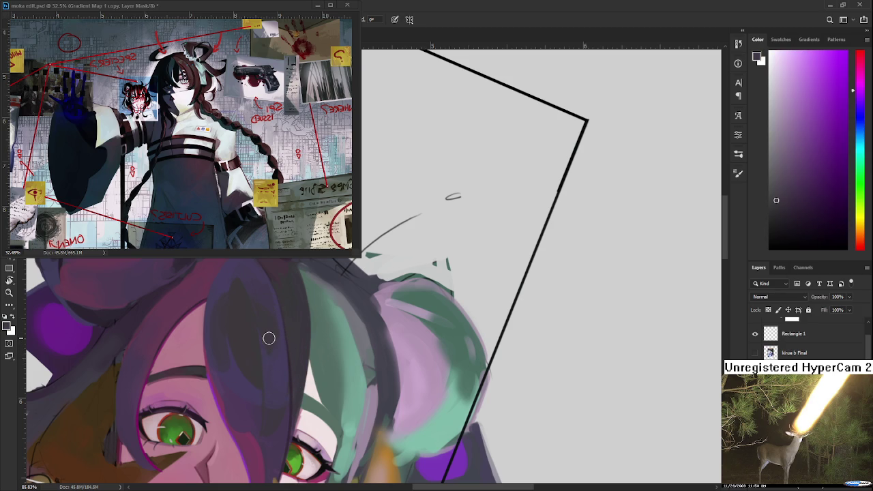
- Rotate the view so the head is upright and the frame line stands vertical
scroll(268, 338, down, 1)
scroll(271, 339, down, 1)
scroll(274, 337, up, 2)
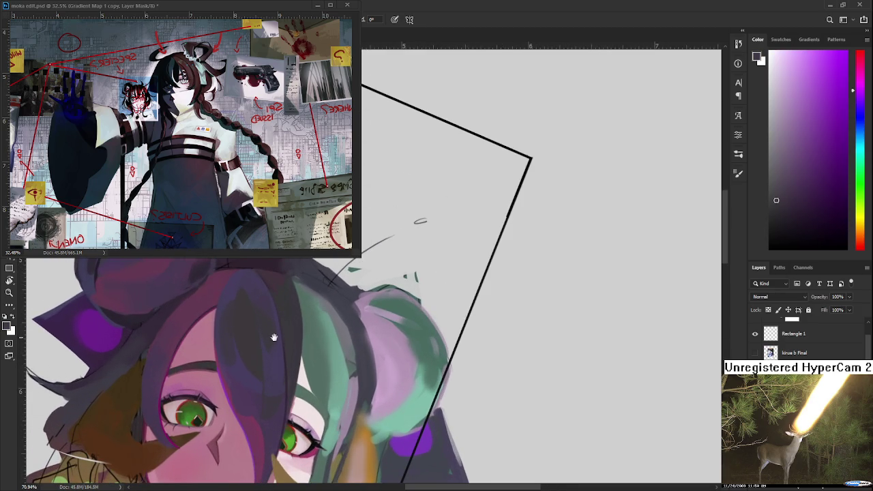
drag(274, 336, 347, 305)
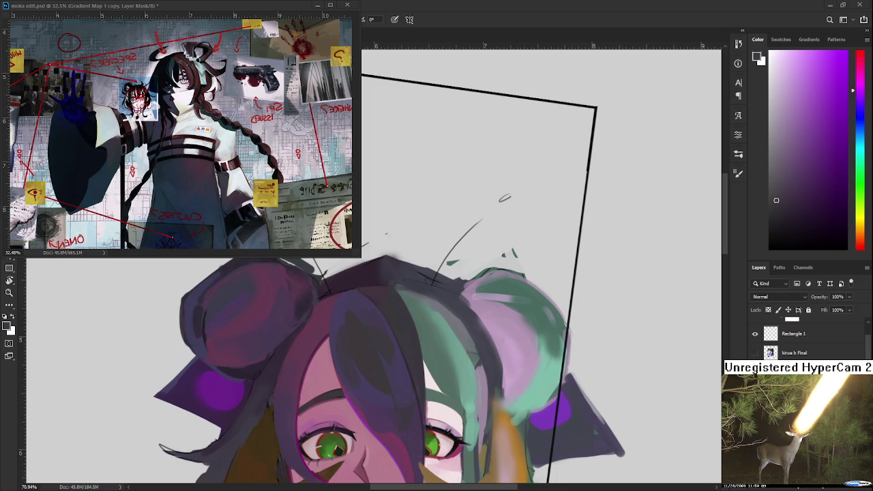
drag(292, 330, 341, 314)
alt+scroll(264, 379, up, 2)
- Sample darker purples and paint dark purple strands into the hair left of the face
drag(266, 389, 269, 372)
alt+click(268, 371)
alt+click(259, 387)
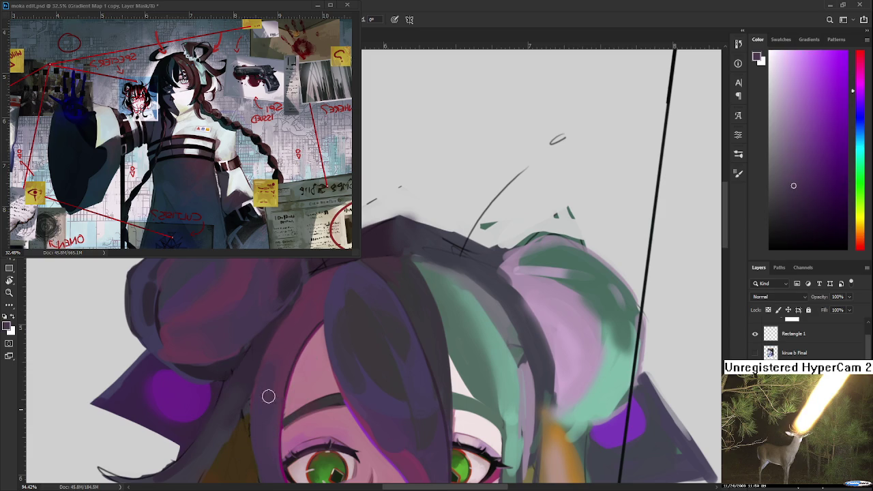
alt+click(279, 360)
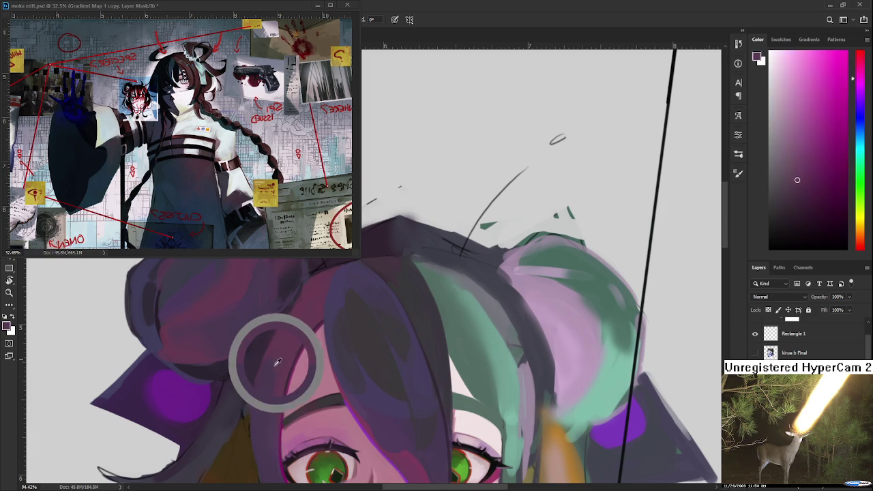
alt+click(279, 359)
alt+click(270, 370)
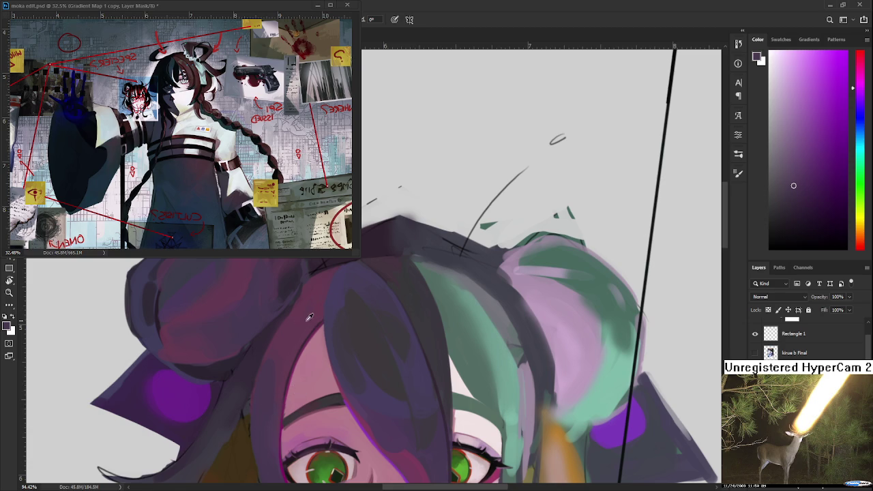
alt+click(279, 353)
mouse_move(280, 357)
mouse_down()
mouse_move(277, 348)
mouse_move(272, 363)
mouse_up()
alt+click(269, 386)
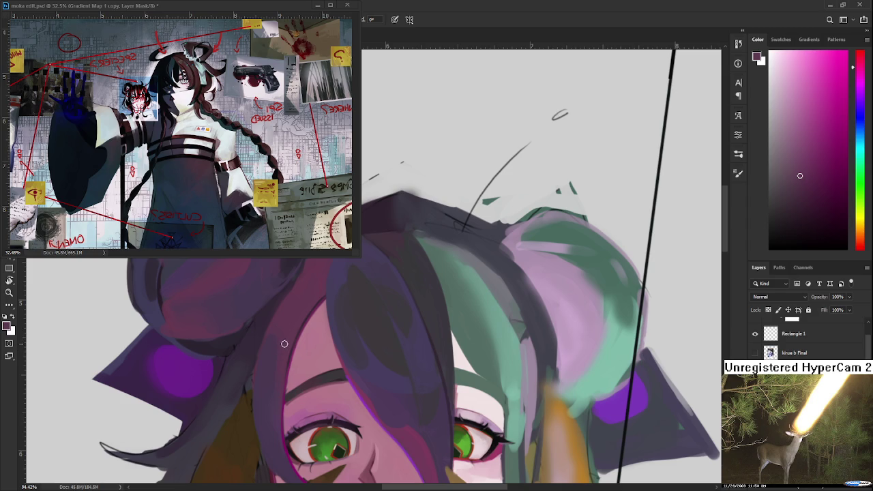
- Resample several purple hair tones and blend the bangs over the forehead with darker purple
alt+click(279, 341)
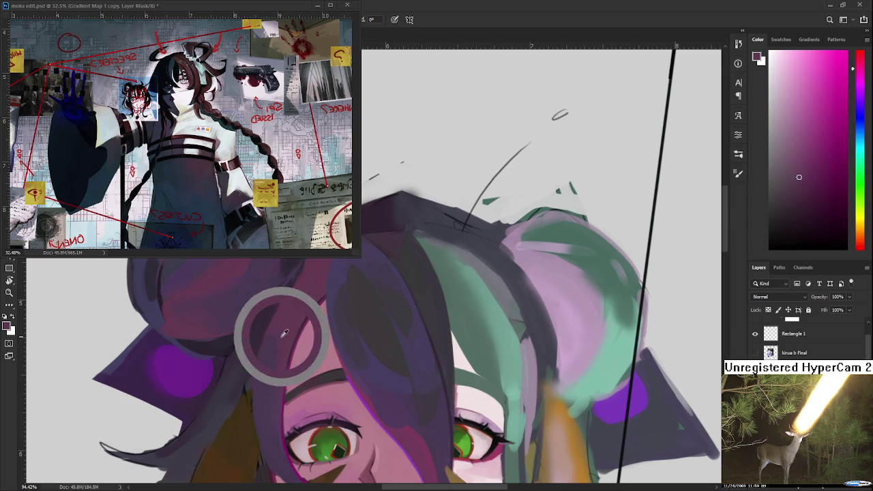
alt+click(279, 347)
alt+click(274, 358)
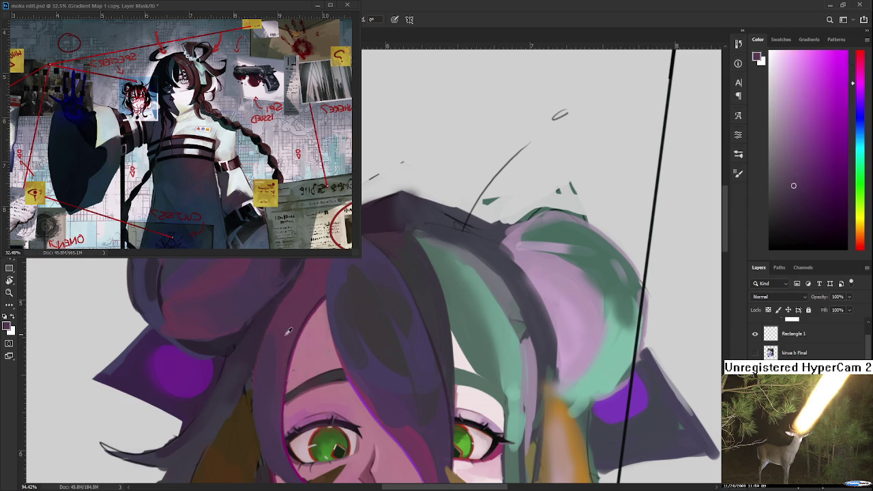
alt+click(268, 345)
alt+click(286, 345)
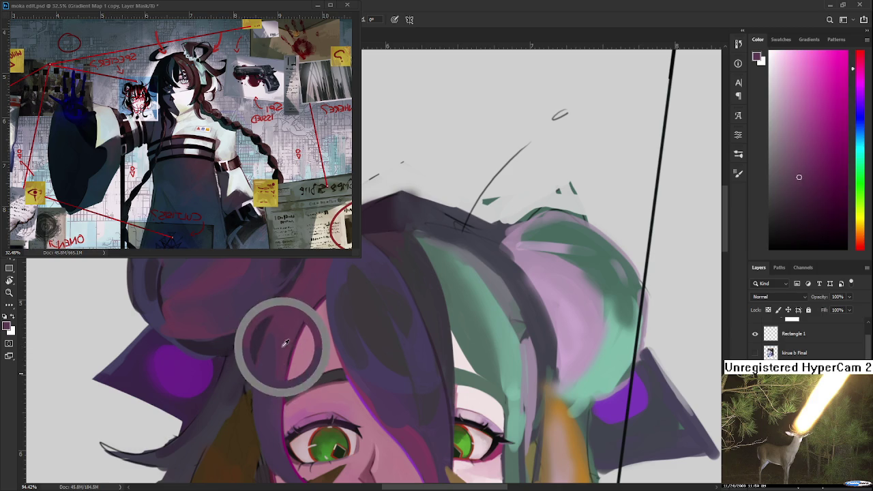
alt+click(268, 360)
alt+click(281, 350)
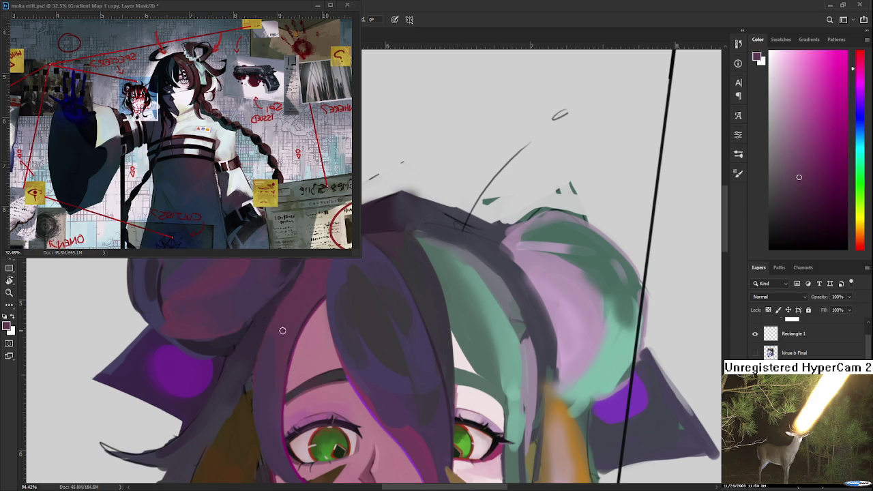
alt+click(298, 311)
drag(289, 341, 298, 319)
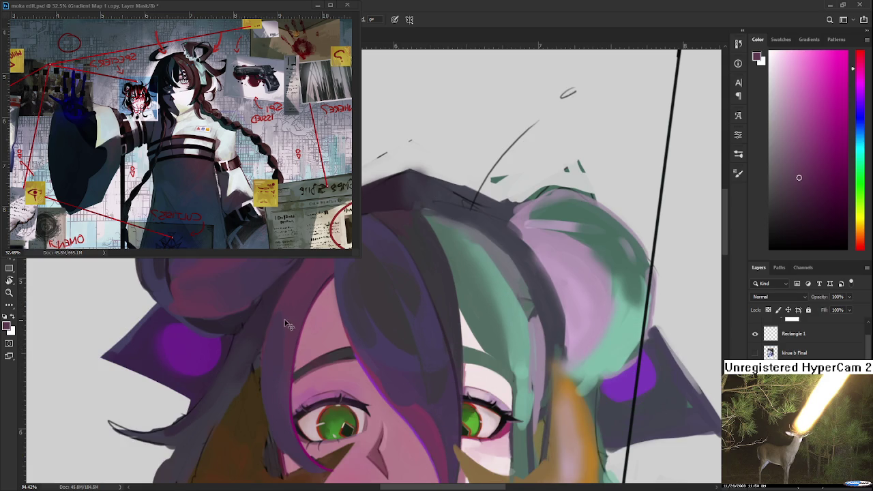
alt+click(278, 327)
alt+click(285, 379)
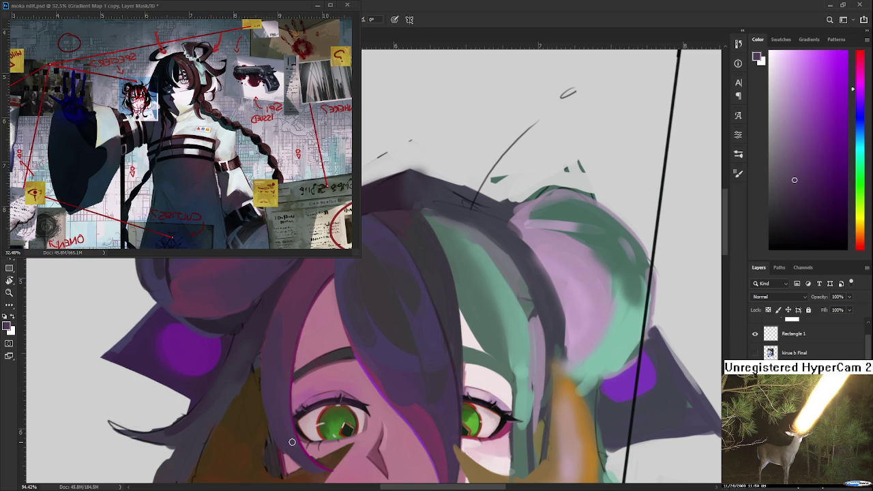
scroll(320, 416, down, 2)
- Zoom and pan down to the eye and choose a darker shade for line work
scroll(348, 395, down, 2)
scroll(377, 375, up, 1)
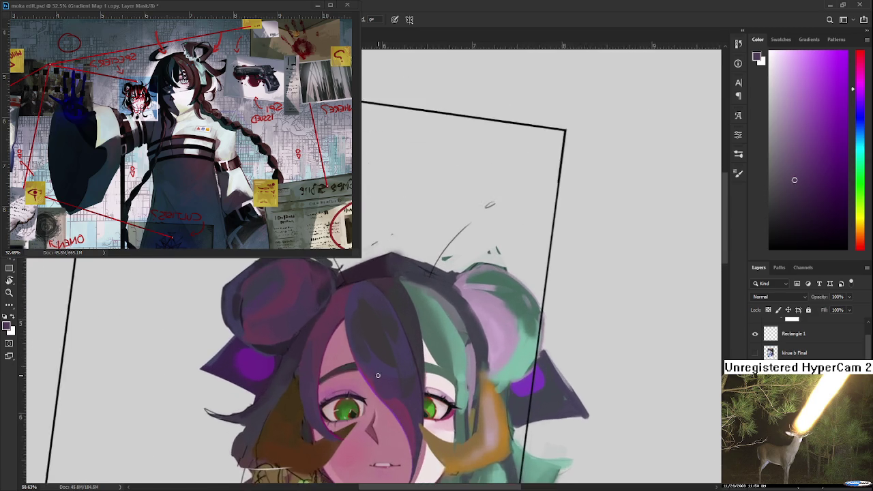
scroll(377, 374, up, 2)
scroll(376, 378, up, 1)
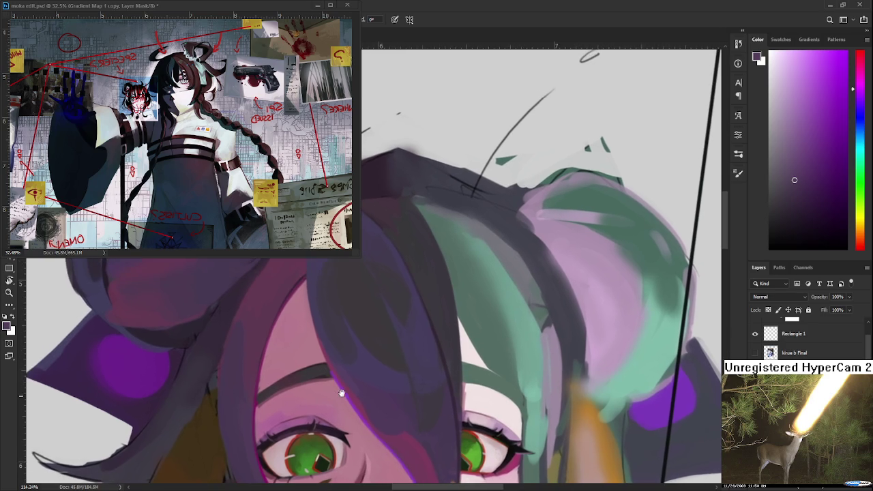
mouse_move(342, 393)
mouse_down()
mouse_move(334, 292)
mouse_move(347, 233)
mouse_up()
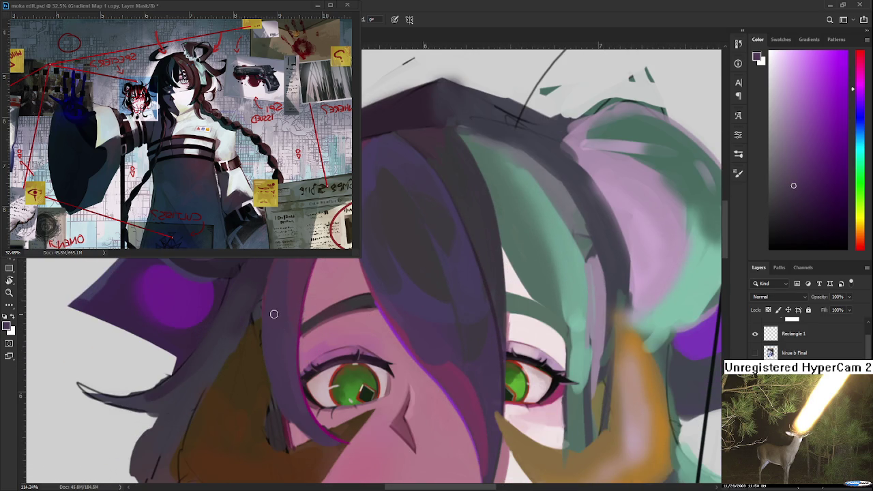
click(825, 221)
drag(275, 316, 276, 367)
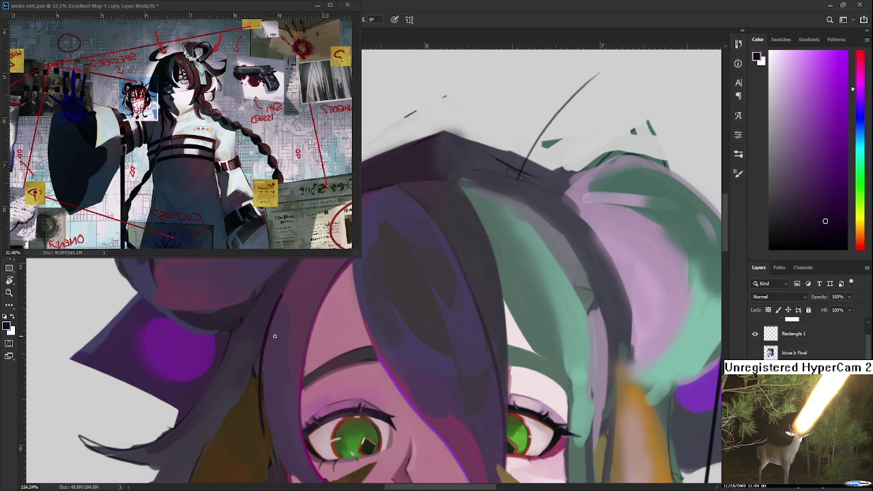
- Draw a thin dark line along the hair edge, undoing and redoing the attempts
drag(281, 298, 271, 409)
key(ctrl+z)
scroll(266, 318, down, 2)
mouse_move(256, 295)
mouse_down()
mouse_move(270, 409)
mouse_move(251, 386)
mouse_up()
key(ctrl+z)
key(ctrl+z)
key(ctrl+z)
mouse_move(253, 294)
mouse_down()
mouse_move(262, 409)
mouse_move(271, 413)
mouse_move(256, 375)
mouse_up()
key(ctrl+z)
key(ctrl+z)
key(ctrl+z)
- Keep redrawing the hair-edge line beside the left eye, undoing unsatisfying strokes
key(ctrl+z)
key(ctrl+shift+z)
key(ctrl+z)
key(ctrl+shift+z)
key(ctrl+z)
key(ctrl+shift+z)
key(ctrl+z)
key(ctrl+shift+z)
key(ctrl+z)
drag(254, 311, 318, 447)
key(ctrl+z)
key(ctrl+z)
mouse_move(253, 307)
mouse_down()
mouse_move(270, 413)
mouse_move(312, 442)
mouse_up()
key(ctrl+z)
mouse_move(252, 308)
mouse_down()
mouse_move(284, 414)
mouse_move(260, 382)
mouse_up()
key(ctrl+z)
key(ctrl+z)
key(ctrl+z)
mouse_move(253, 302)
mouse_down()
mouse_move(282, 420)
mouse_move(279, 409)
mouse_up()
key(ctrl+z)
key(ctrl+z)
drag(252, 310, 270, 413)
key(ctrl+z)
key(ctrl+z)
key(ctrl+z)
mouse_move(252, 302)
mouse_down()
mouse_move(279, 427)
mouse_move(252, 358)
mouse_move(272, 416)
mouse_move(300, 443)
mouse_up()
key(ctrl+z)
key(ctrl+z)
drag(253, 297, 278, 417)
key(ctrl+z)
key(ctrl+z)
mouse_move(252, 301)
mouse_down()
mouse_move(286, 418)
mouse_move(280, 427)
mouse_move(254, 375)
mouse_move(317, 443)
mouse_move(255, 361)
mouse_move(274, 396)
mouse_up()
key(ctrl+z)
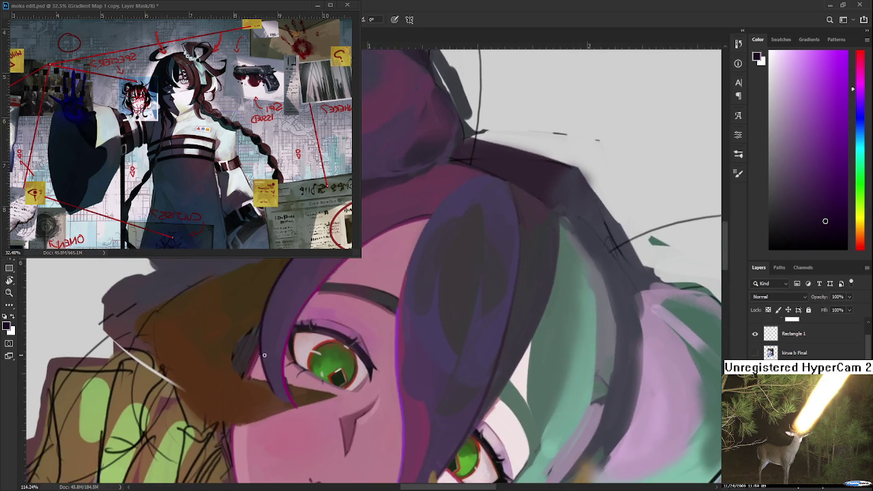
key(ctrl+z)
- Try a short final line beside the eye, then resample brown and dark purple tones
mouse_move(259, 353)
mouse_down()
mouse_move(294, 409)
mouse_move(288, 394)
mouse_up()
key(ctrl+z)
alt+click(264, 382)
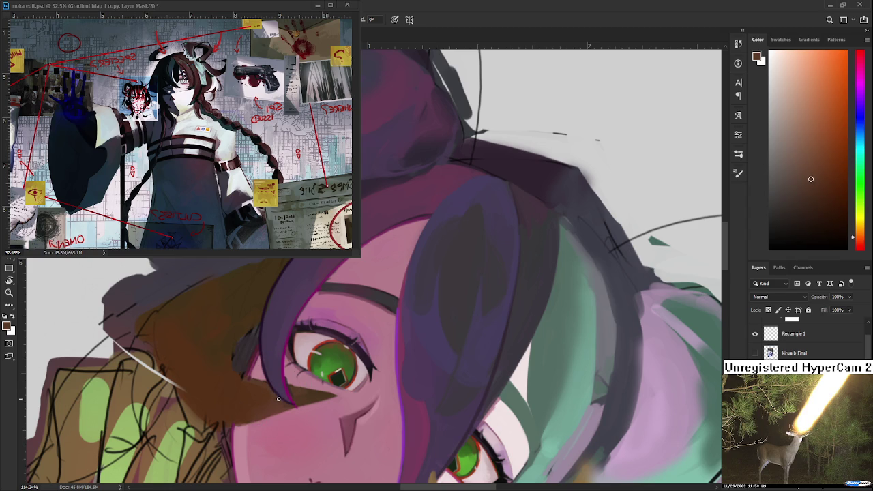
alt+click(265, 372)
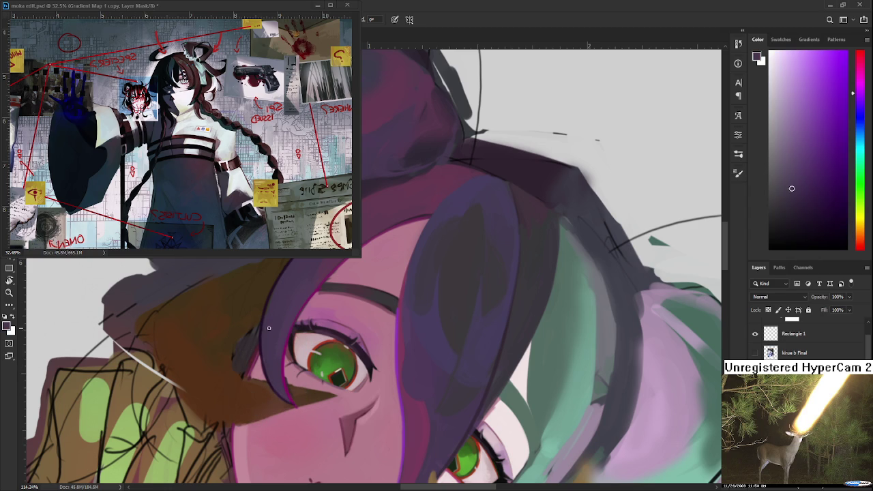
mouse_move(269, 328)
mouse_down()
mouse_move(295, 335)
mouse_move(301, 328)
mouse_up()
alt+click(297, 331)
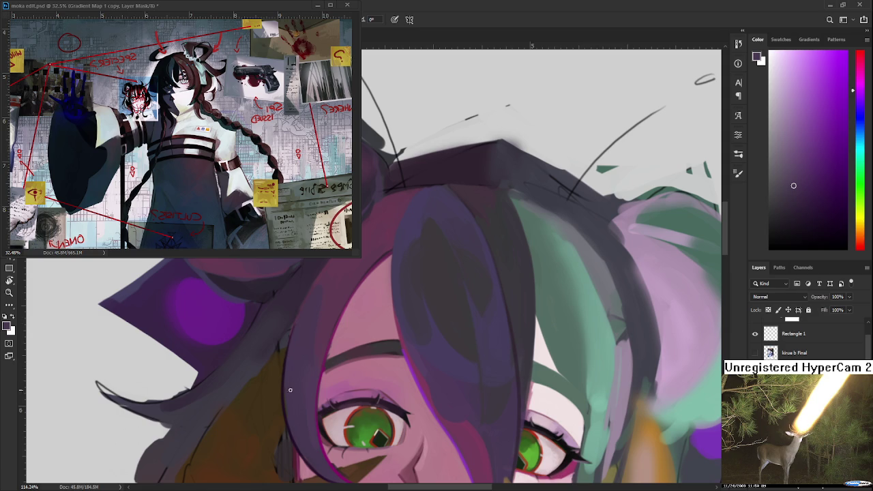
scroll(292, 365, down, 1)
- Sample magenta and purple from the hair and paint them into the forehead bangs
scroll(291, 365, down, 2)
scroll(292, 365, down, 1)
scroll(292, 365, down, 1)
scroll(301, 336, up, 1)
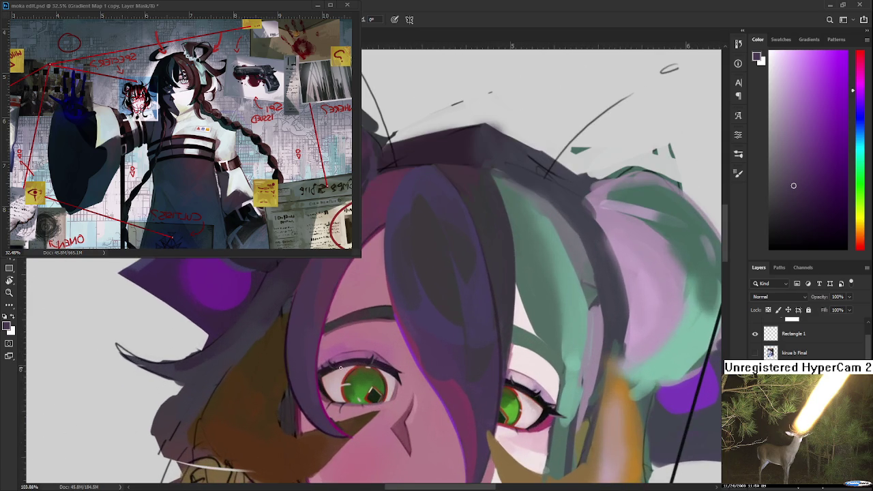
scroll(301, 336, up, 1)
alt+click(296, 327)
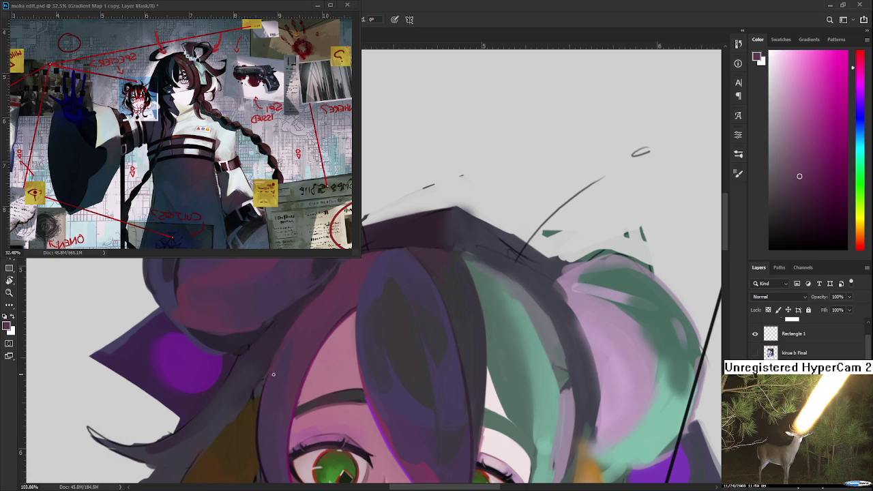
alt+click(275, 381)
alt+click(274, 385)
alt+click(300, 325)
alt+click(272, 335)
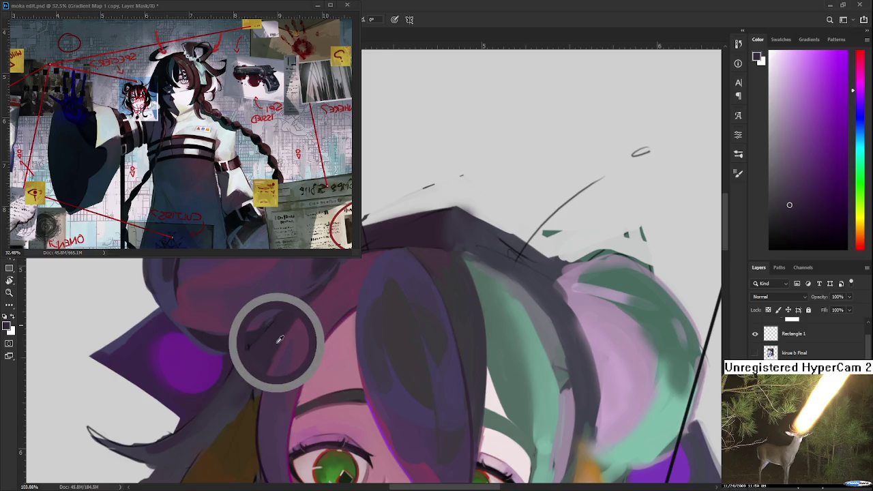
alt+click(278, 334)
alt+click(273, 334)
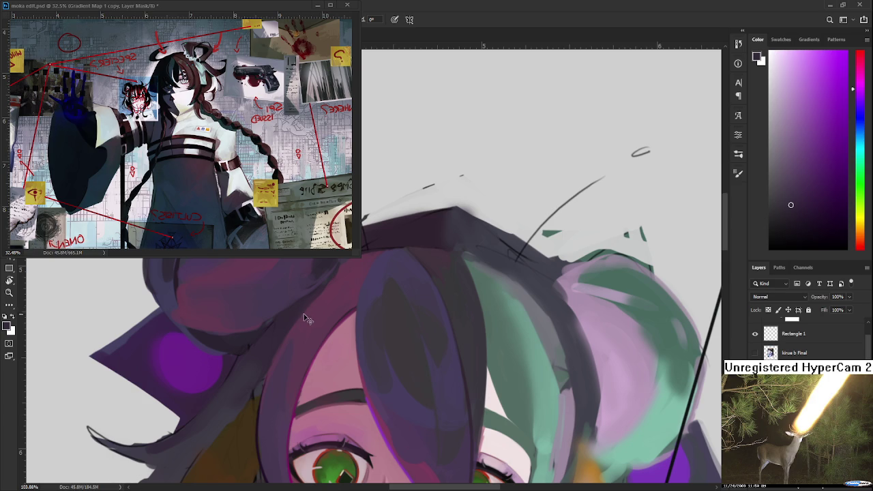
- Keep blending the bangs with alternating magenta, purple and pink hair tones
alt+click(273, 356)
alt+click(279, 360)
alt+click(283, 345)
alt+click(280, 350)
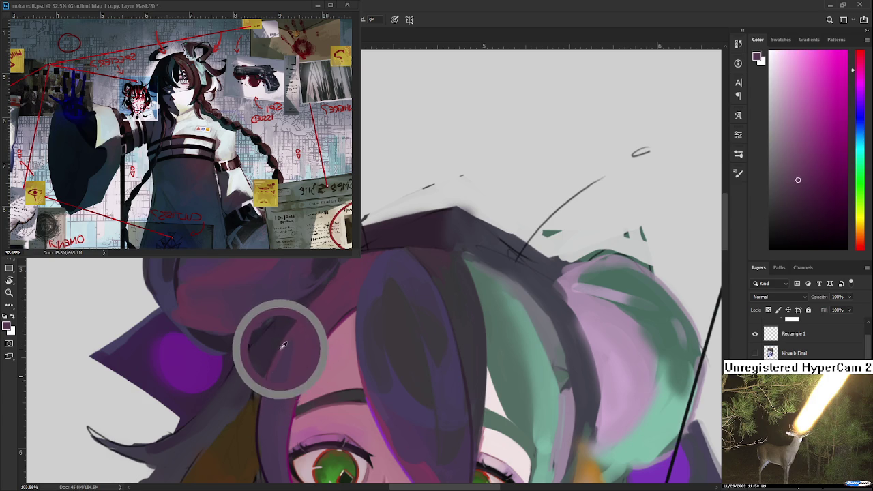
alt+click(276, 385)
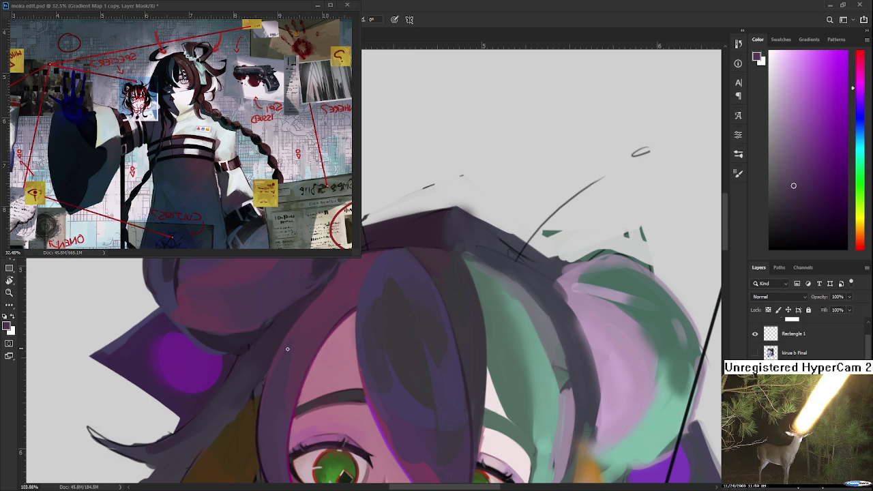
scroll(269, 389, down, 2)
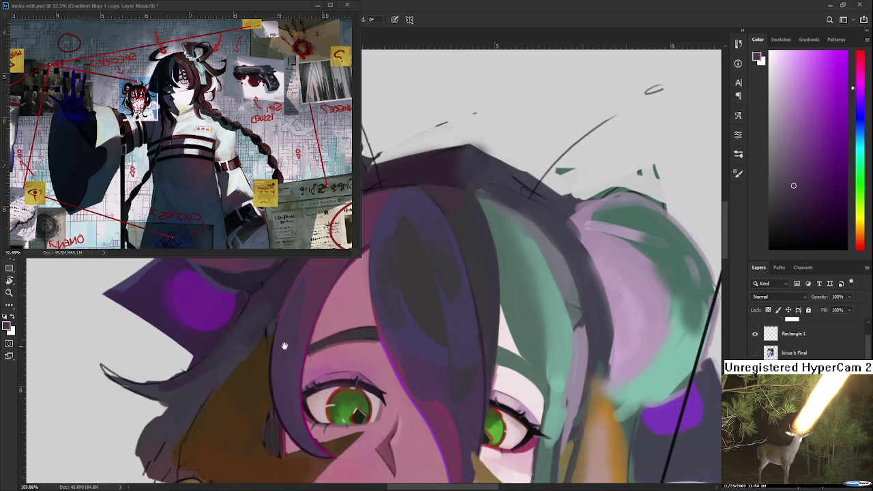
alt+click(296, 304)
mouse_move(302, 297)
mouse_down()
mouse_move(286, 312)
mouse_move(296, 301)
mouse_up()
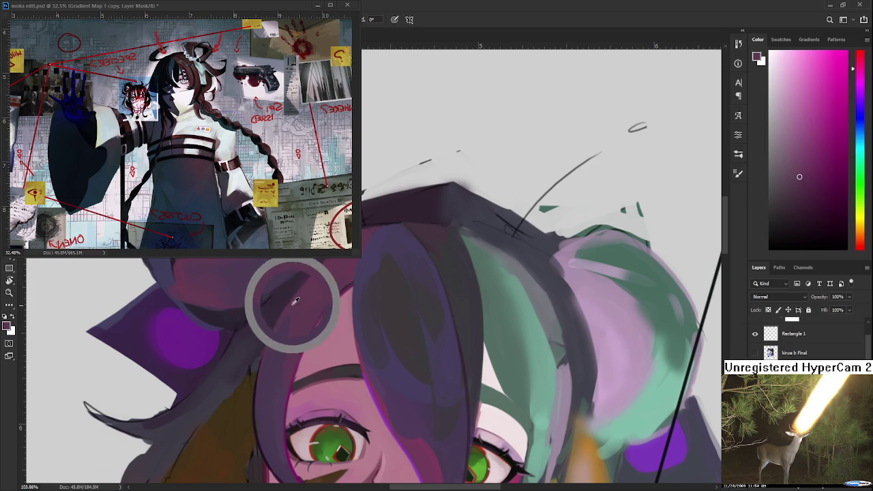
drag(296, 301, 302, 311)
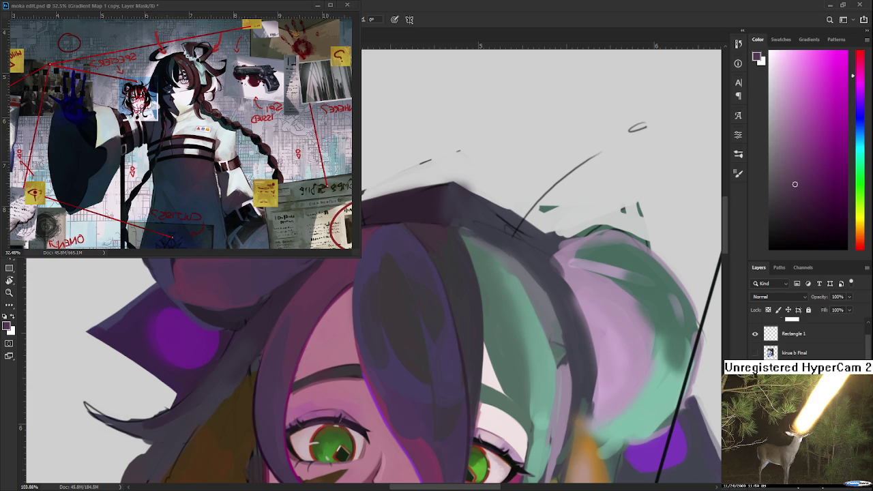
- Pick up pinker hair tones and work them into the bangs
mouse_move(317, 337)
mouse_down()
mouse_move(303, 354)
mouse_move(266, 348)
mouse_up()
alt+click(288, 315)
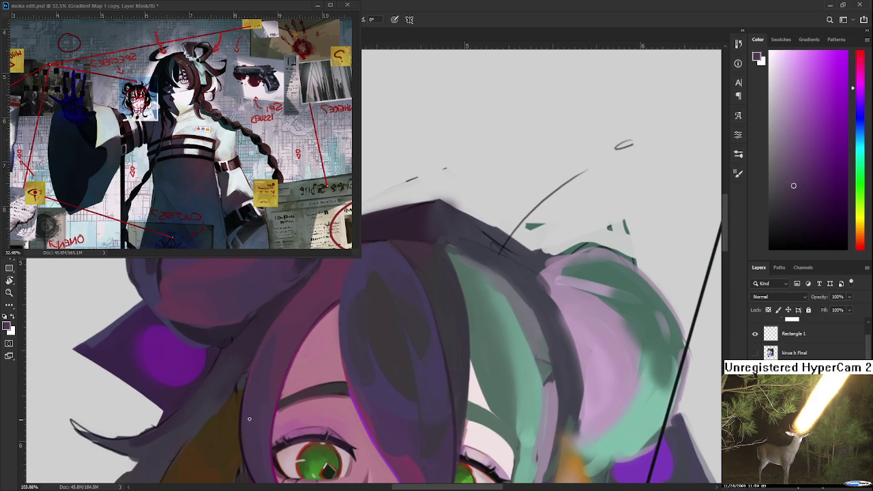
alt+click(272, 332)
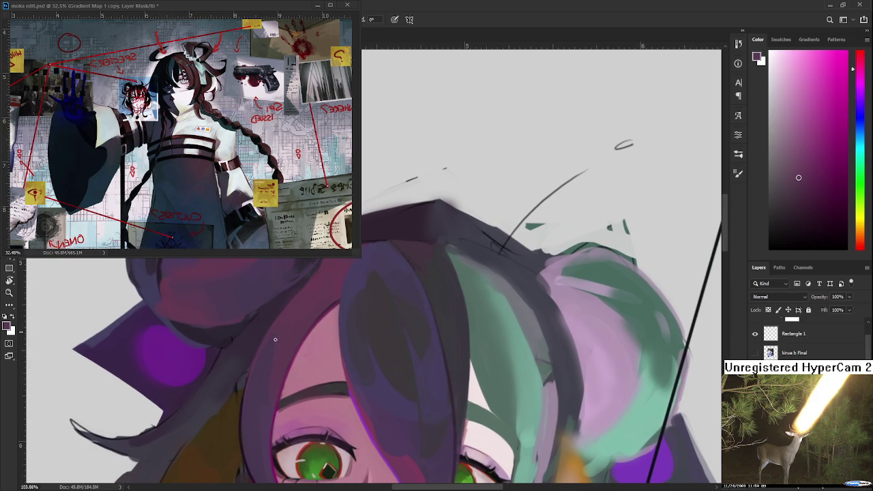
alt+click(273, 332)
mouse_move(273, 333)
mouse_down()
mouse_move(287, 325)
mouse_move(274, 331)
mouse_move(277, 323)
mouse_move(278, 333)
mouse_up()
alt+click(275, 338)
alt+click(281, 350)
alt+click(281, 351)
alt+click(283, 351)
alt+click(286, 335)
- Paint pink and darker magenta tones sampled from the hair onto the purple bun
scroll(283, 369, up, 1)
scroll(286, 366, up, 1)
alt+click(266, 387)
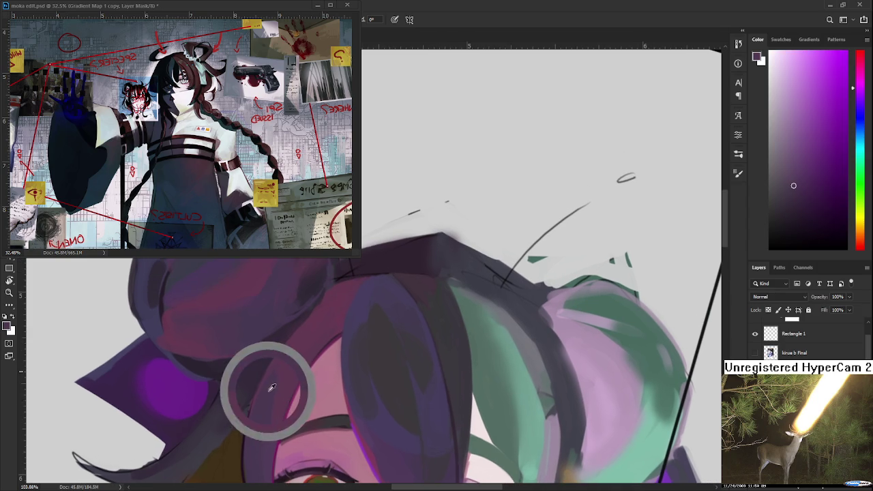
alt+click(331, 316)
alt+click(327, 322)
alt+click(302, 322)
alt+click(309, 325)
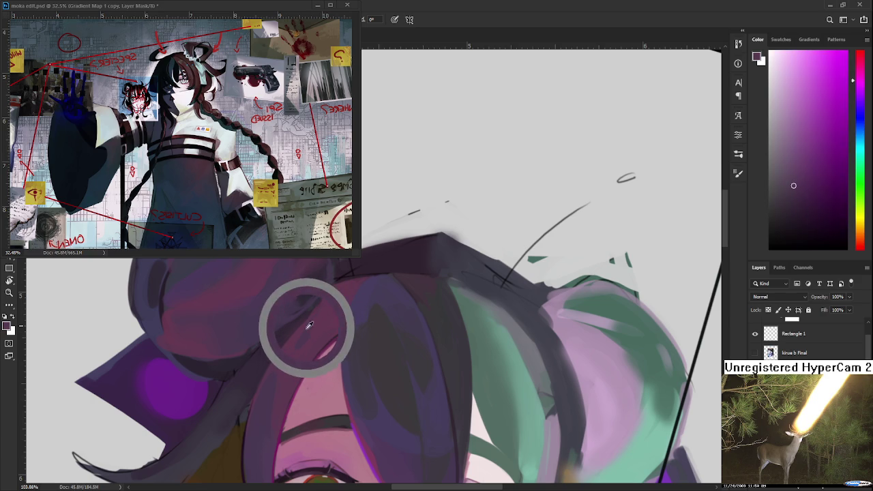
alt+click(307, 327)
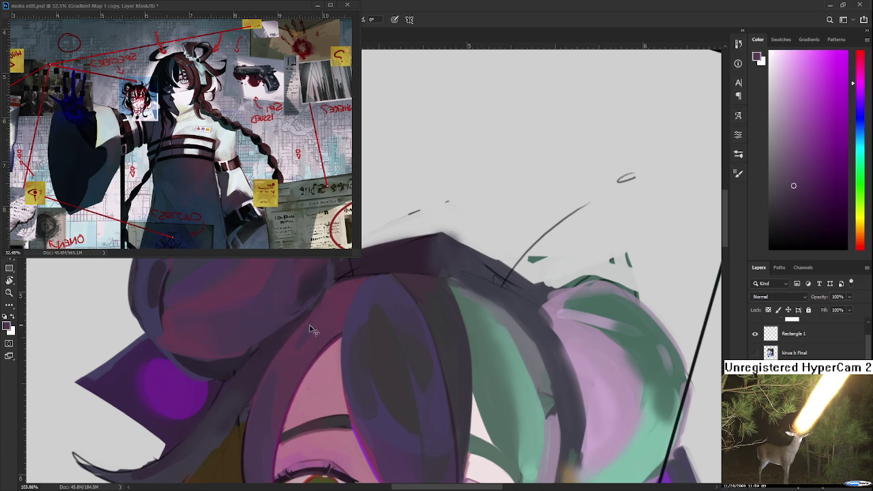
drag(298, 349, 309, 335)
alt+click(306, 316)
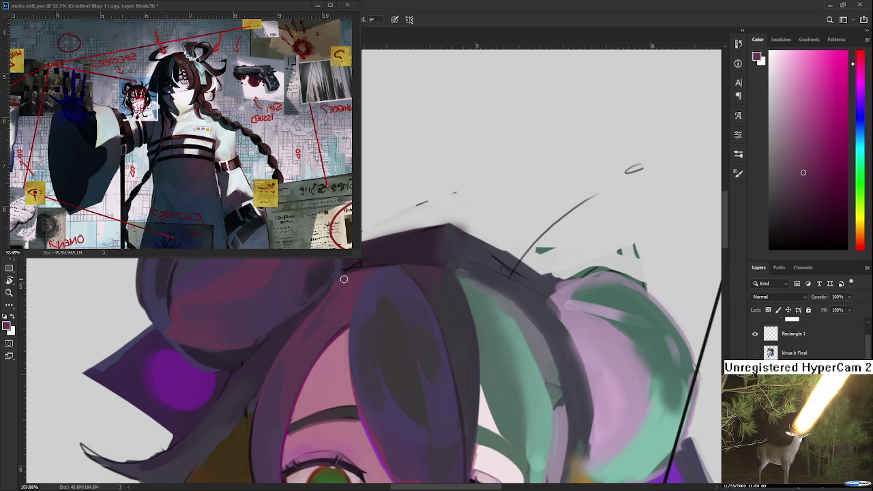
- Alternate lighter and darker hair tones to shade the bun where it meets the bangs
alt+click(332, 297)
alt+click(335, 308)
alt+click(320, 317)
alt+click(342, 306)
alt+click(354, 301)
alt+click(339, 312)
alt+click(306, 338)
alt+click(308, 345)
- Bring the left bun further into view and shade it with a slightly different hair colour
scroll(324, 318, down, 1)
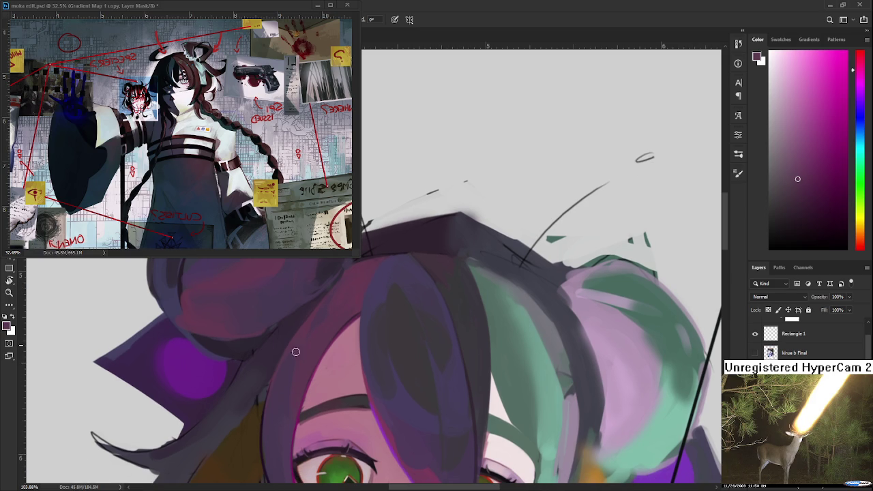
scroll(327, 320, up, 1)
alt+click(310, 328)
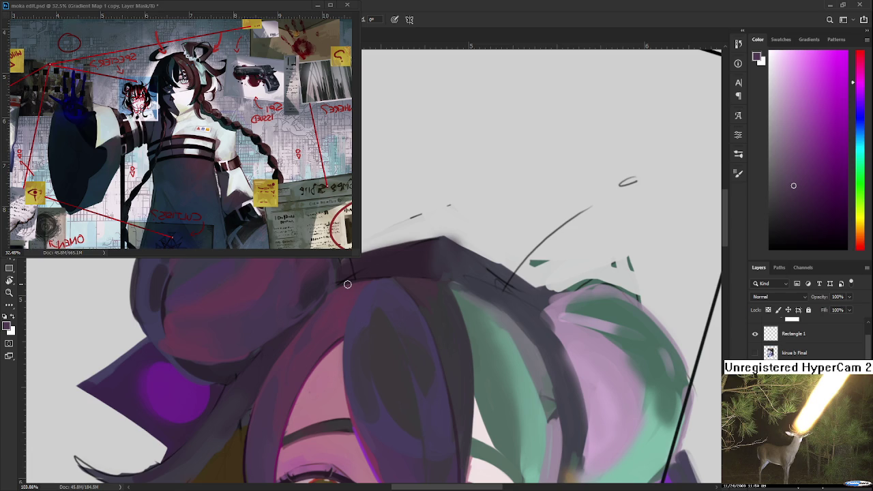
drag(331, 279, 311, 282)
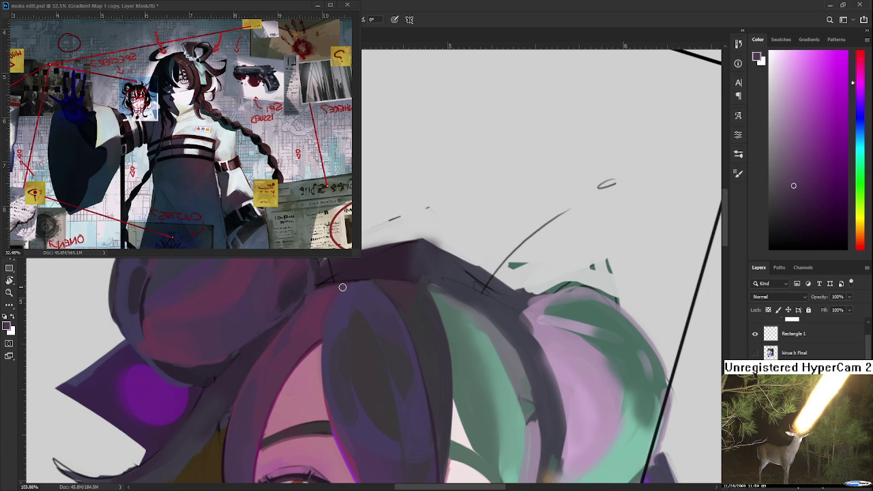
scroll(343, 287, down, 5)
scroll(363, 324, up, 1)
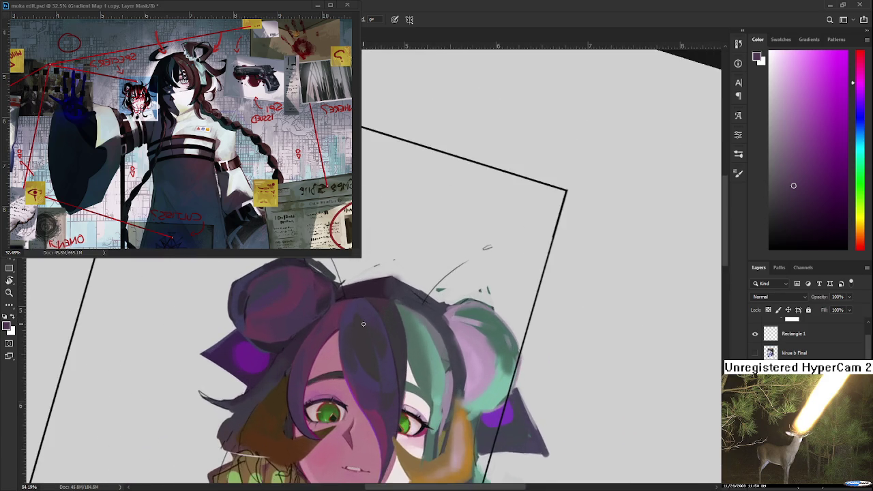
scroll(363, 324, up, 1)
scroll(363, 324, up, 1)
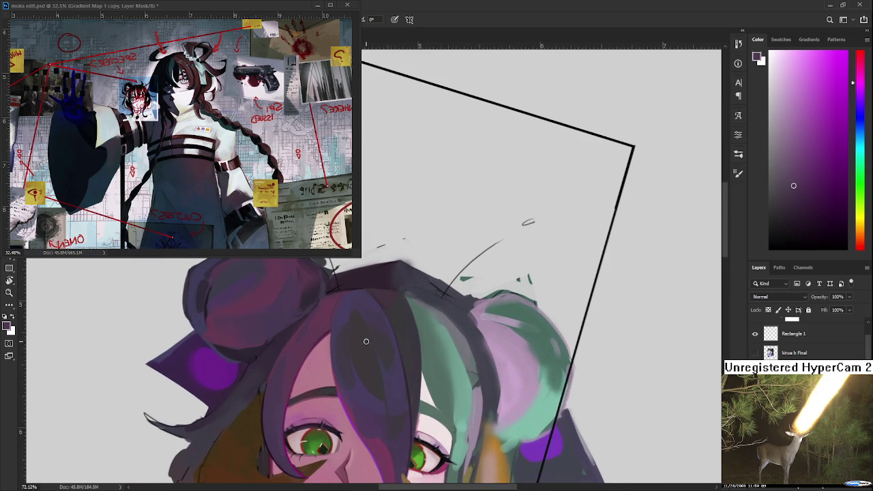
- Sample several hair colours and smooth the purple bangs over the forehead
scroll(363, 327, up, 1)
drag(302, 328, 306, 351)
alt+click(302, 350)
alt+click(328, 339)
alt+click(341, 327)
alt+click(335, 330)
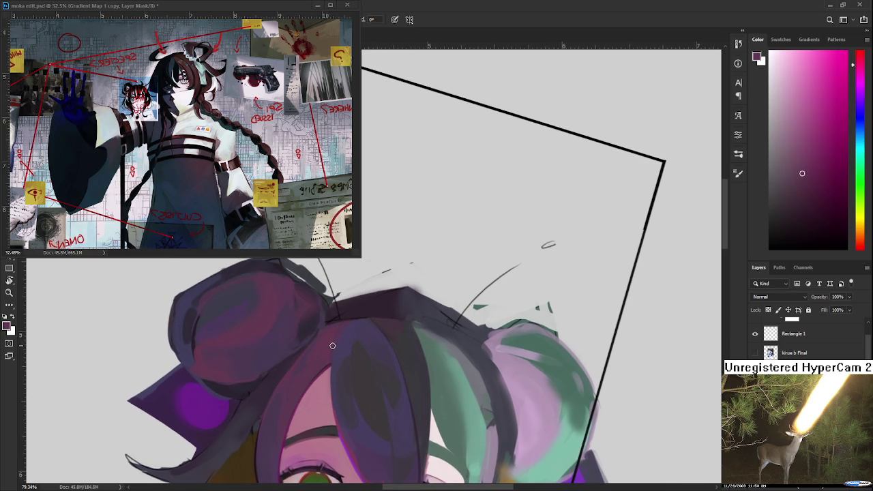
scroll(347, 382, down, 2)
scroll(353, 397, down, 2)
drag(353, 397, 356, 394)
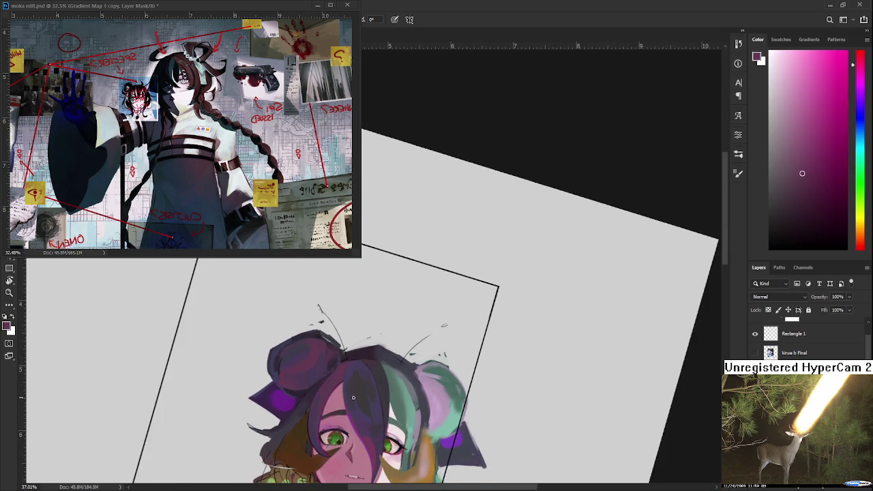
scroll(357, 394, up, 1)
scroll(351, 397, up, 2)
scroll(351, 399, up, 1)
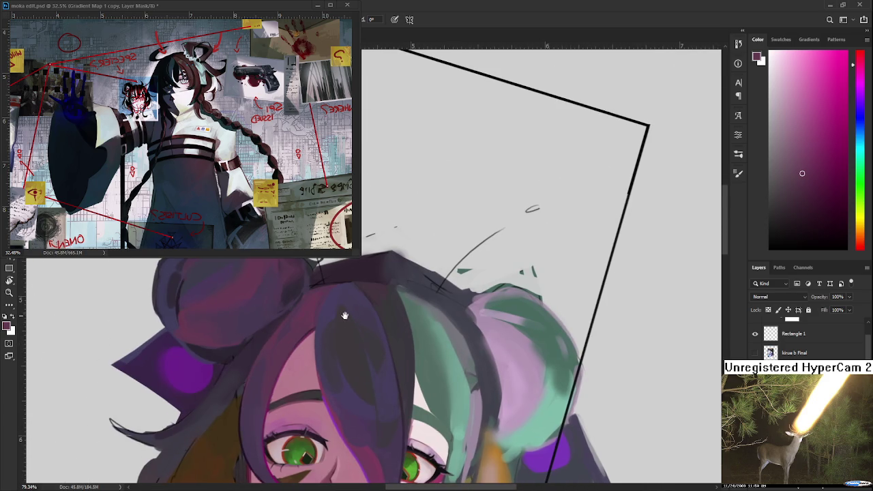
- Switch to a smaller brush and paint sampled purple into the bangs
key(bracketleft)
key(bracketleft)
key(bracketleft)
alt+click(283, 315)
scroll(314, 330, down, 2)
scroll(318, 329, down, 2)
scroll(323, 327, down, 2)
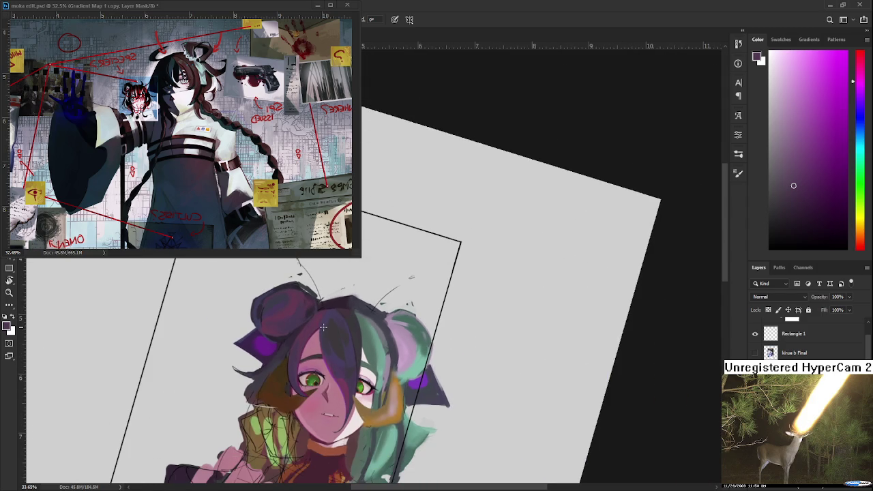
scroll(323, 328, up, 2)
scroll(323, 328, up, 2)
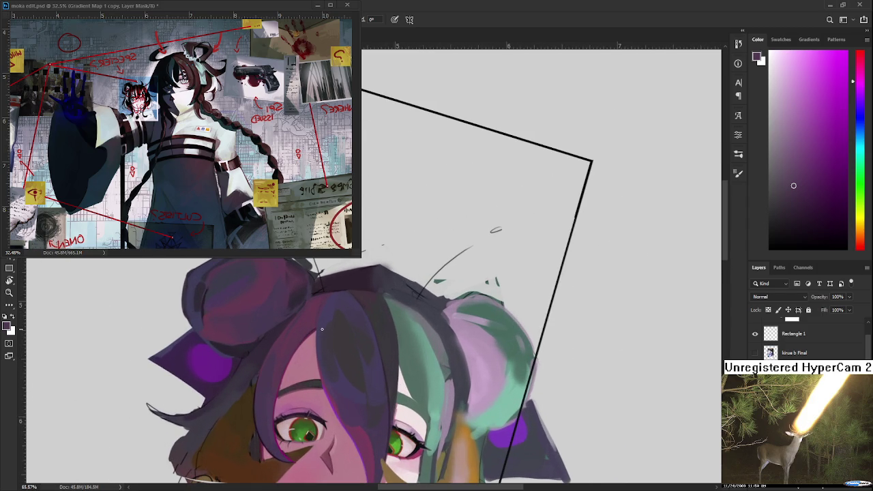
- Rotate the canvas, paint darker purple into the left bun, then reset the view upright
mouse_move(322, 329)
mouse_down()
mouse_move(348, 304)
mouse_move(310, 336)
mouse_up()
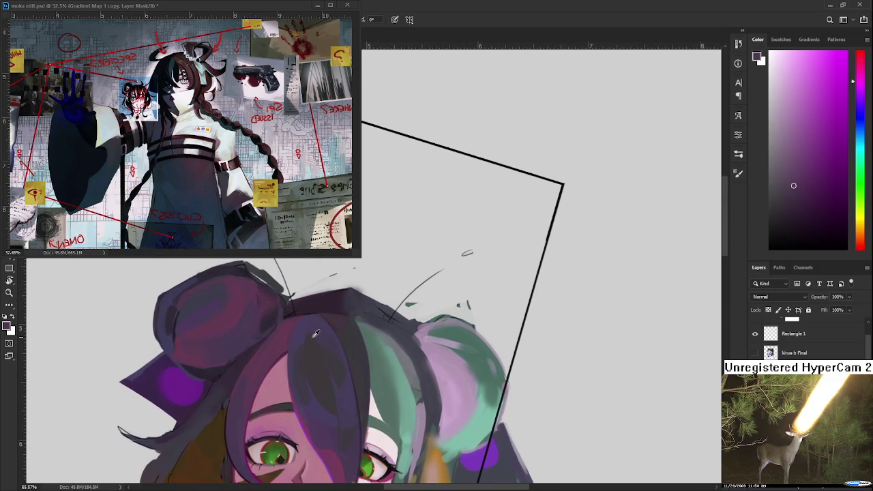
alt+click(308, 334)
alt+click(311, 336)
key(r)
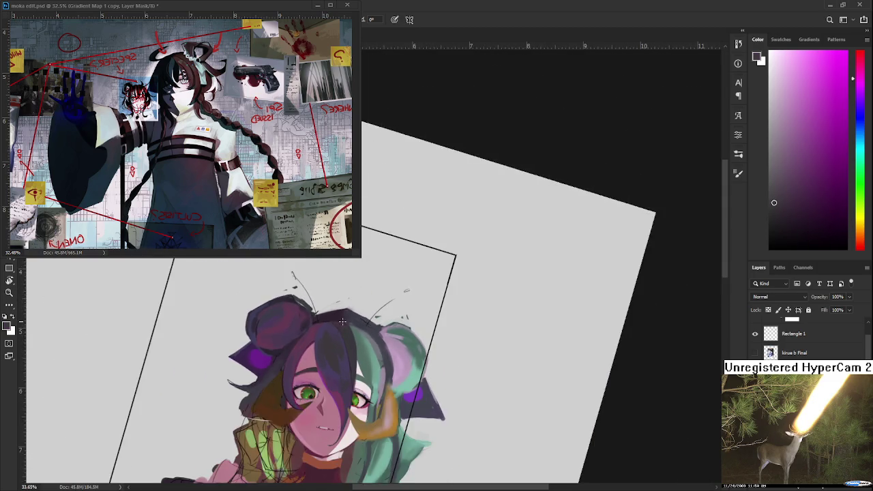
mouse_move(317, 345)
mouse_down()
mouse_move(372, 406)
mouse_move(437, 330)
mouse_up()
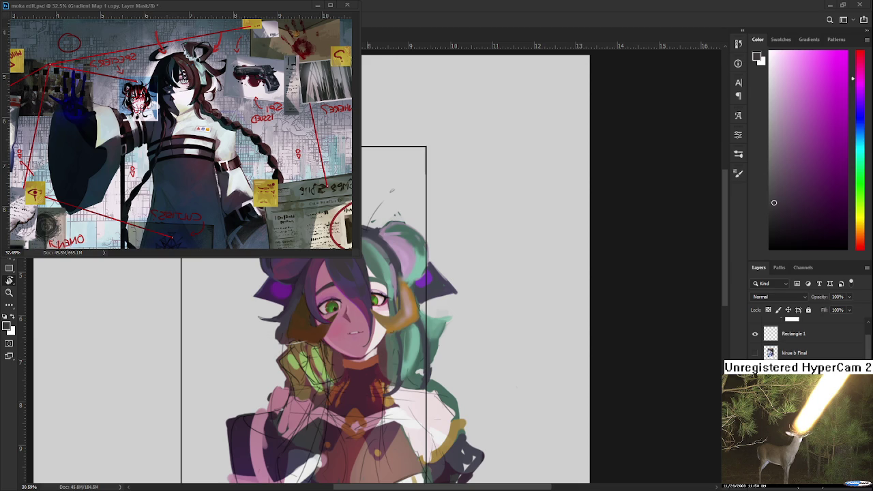
- Rotate the canvas and paint dark maroon over the top of the head
scroll(402, 273, up, 2)
scroll(389, 285, up, 3)
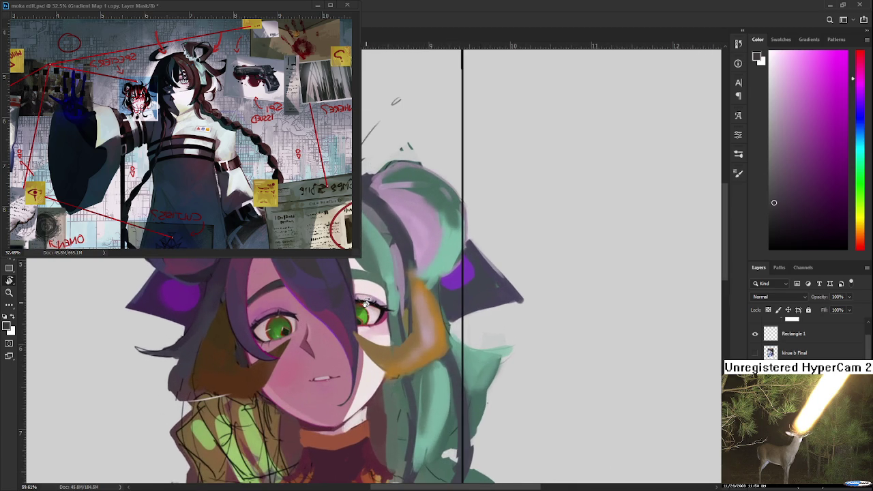
mouse_move(363, 301)
mouse_down()
mouse_move(369, 409)
mouse_move(341, 406)
mouse_up()
alt+click(291, 341)
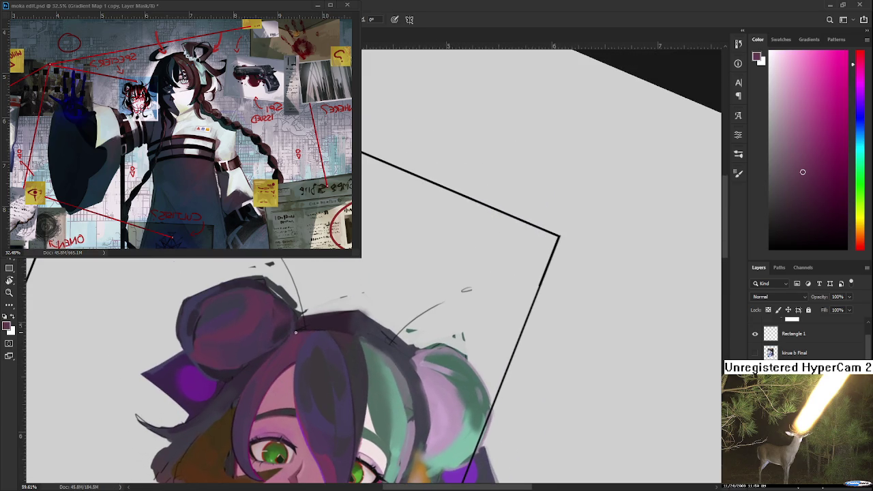
drag(289, 345, 287, 362)
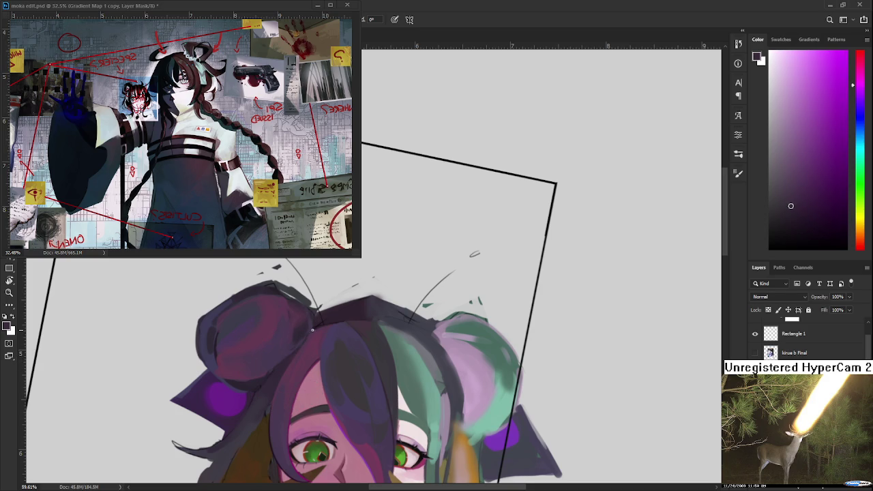
alt+click(287, 362)
alt+click(287, 360)
- Add darker and lighter purple strokes where the bun meets the bangs
alt+click(328, 323)
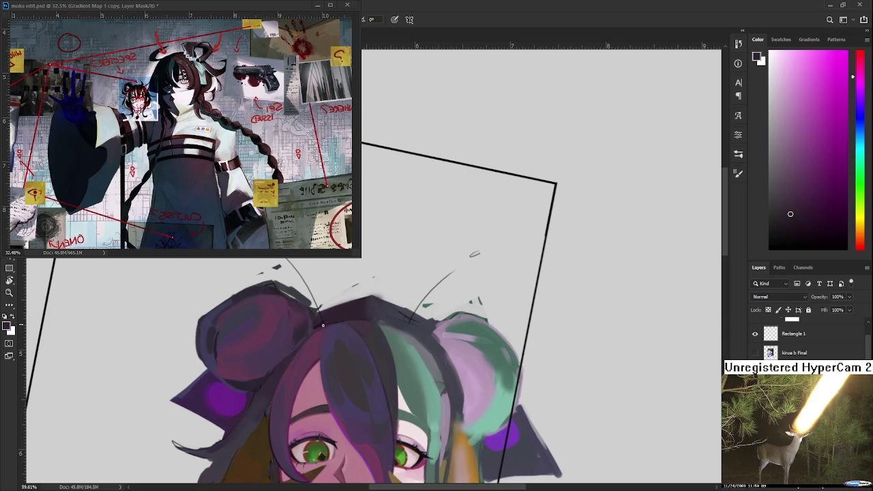
alt+click(322, 327)
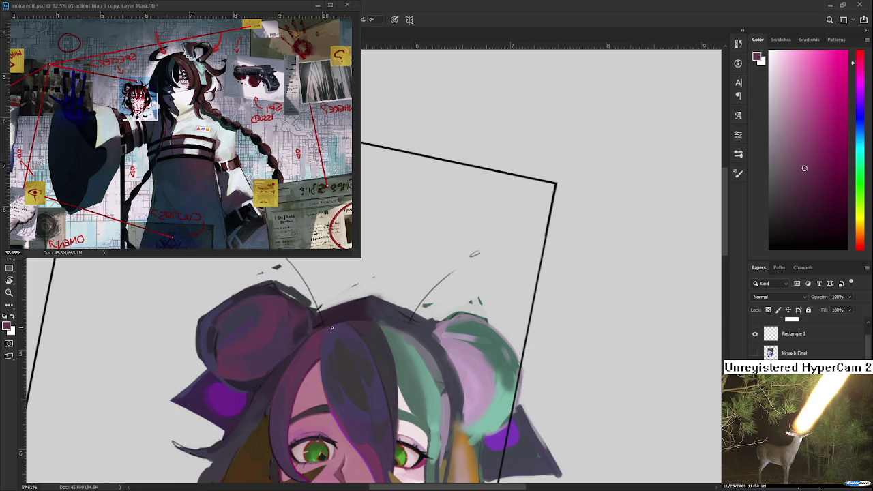
alt+click(325, 329)
scroll(348, 343, down, 2)
scroll(348, 343, down, 2)
scroll(348, 343, up, 2)
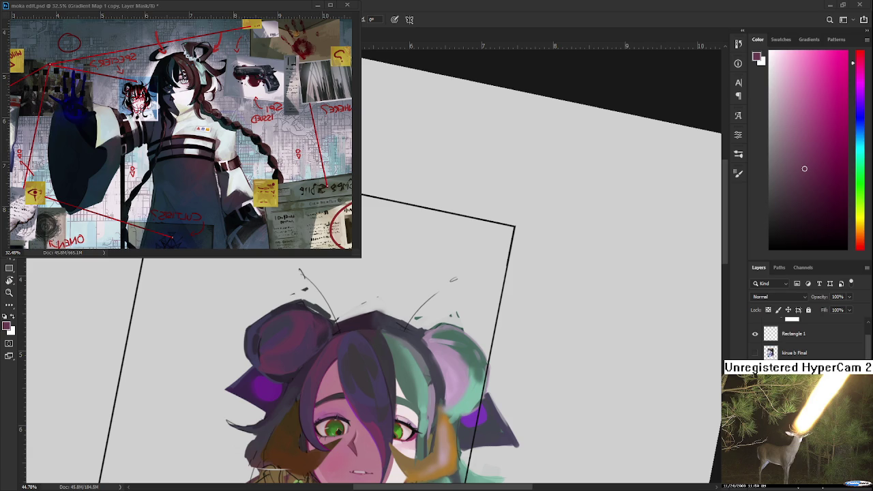
scroll(401, 392, up, 3)
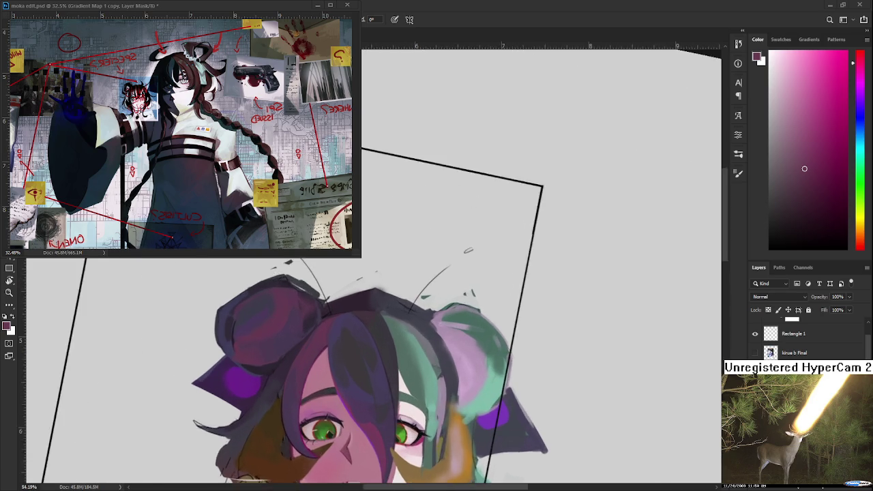
- Rotate the view and paint blue-violet from the hair along the bang edge
drag(380, 345, 334, 363)
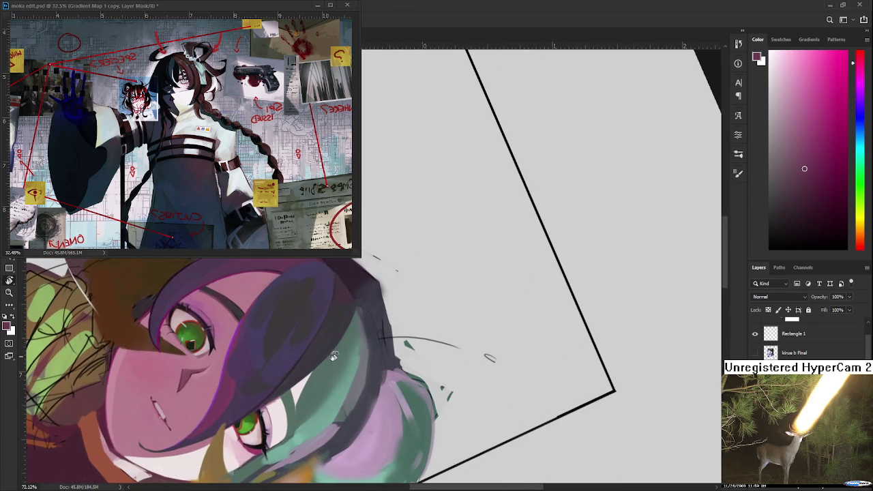
alt+click(300, 341)
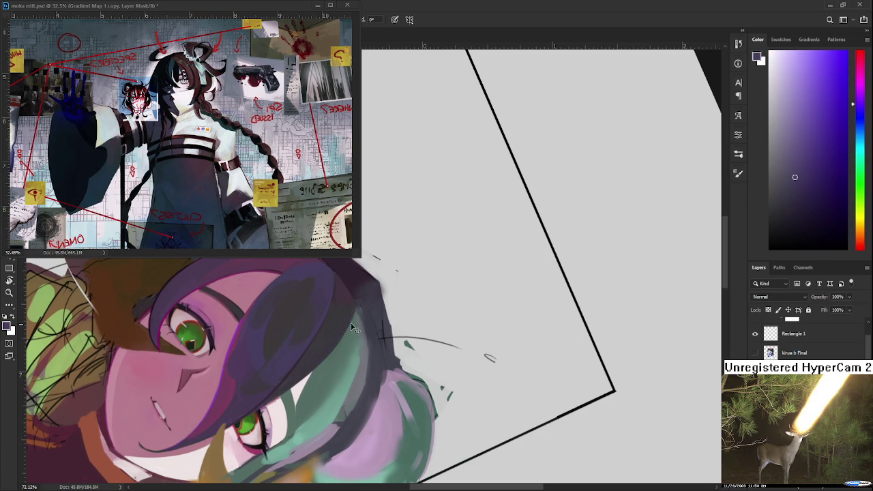
scroll(328, 334, up, 3)
alt+click(308, 339)
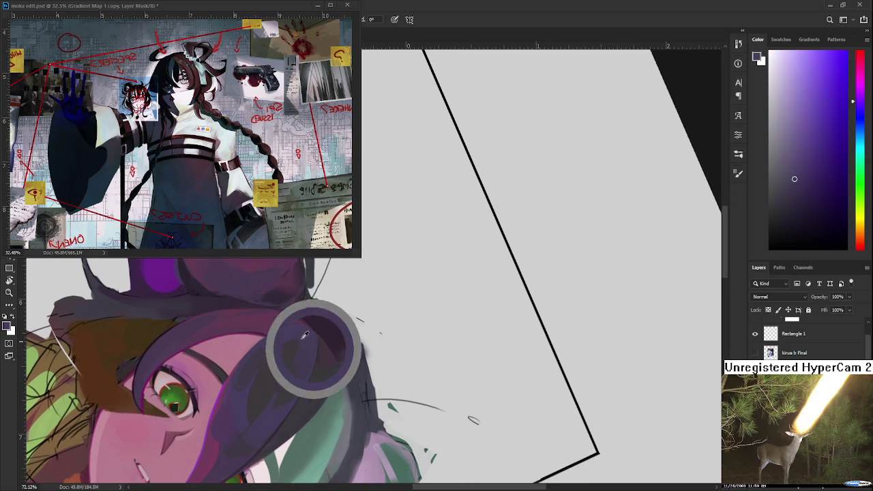
scroll(338, 317, down, 3)
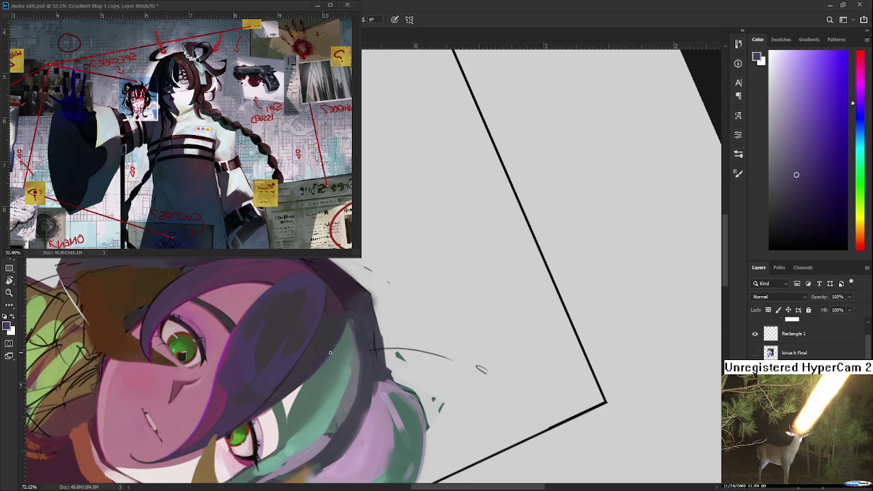
- Add magenta-purple strokes to the bang edge, then rotate the canvas counter-clockwise
drag(317, 394, 333, 310)
alt+click(330, 325)
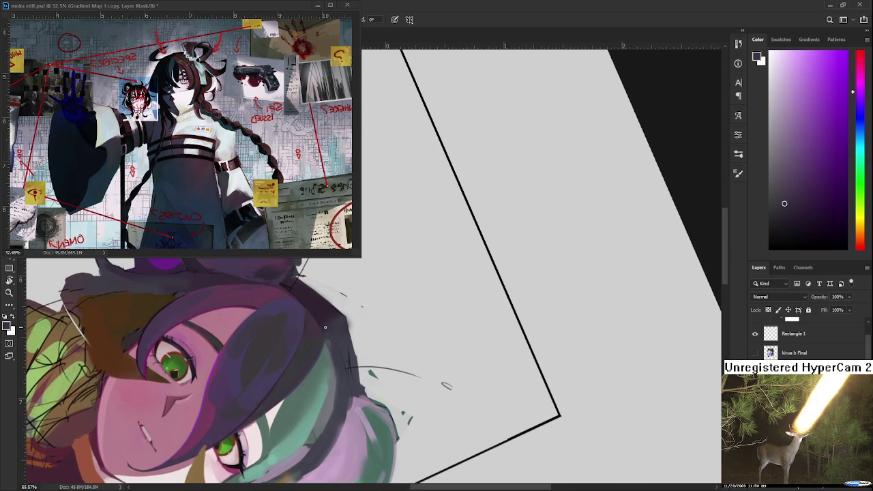
alt+click(324, 326)
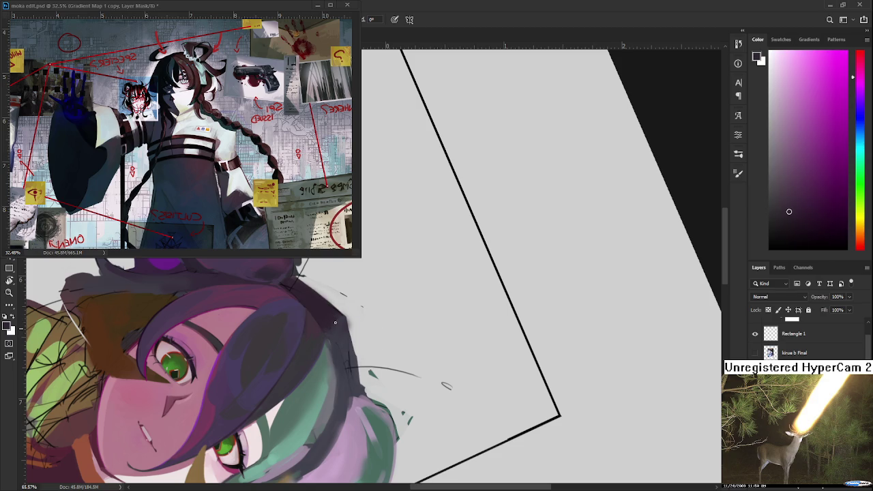
key(r)
drag(323, 374, 372, 369)
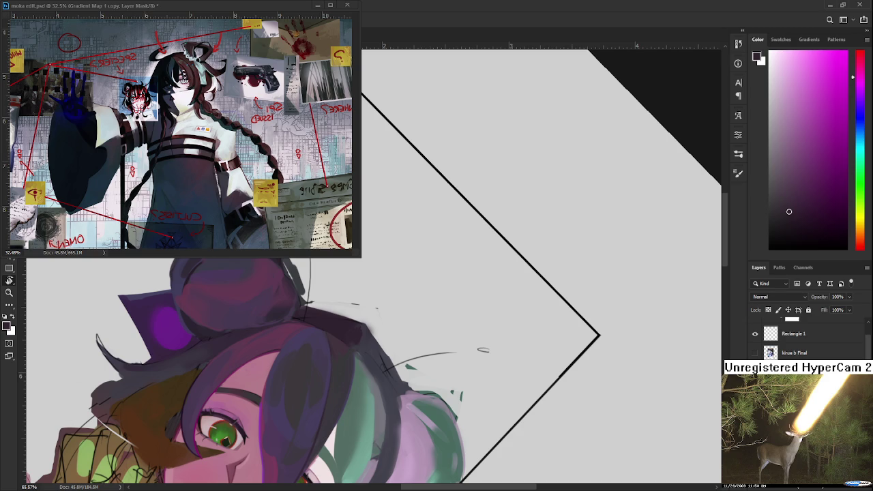
scroll(445, 280, down, 3)
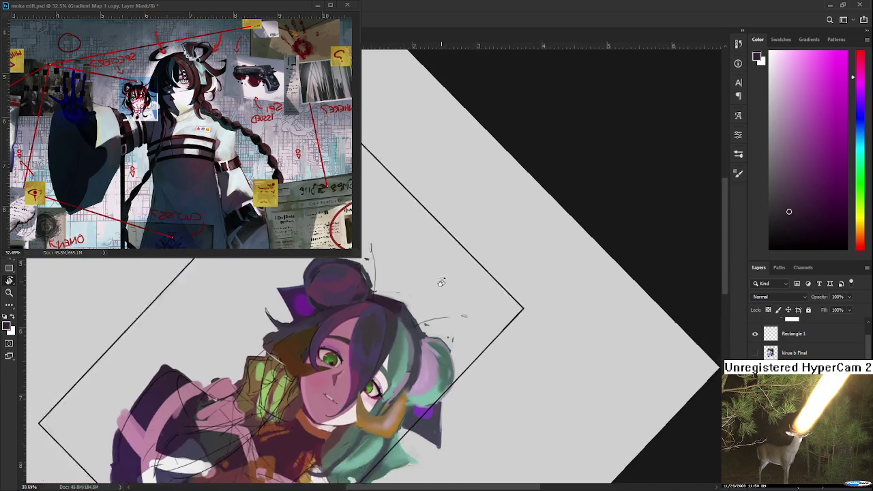
- Zoom and rotate the view, then paint dark magenta-pink over the top hair and bun
scroll(405, 296, up, 2)
scroll(389, 310, up, 1)
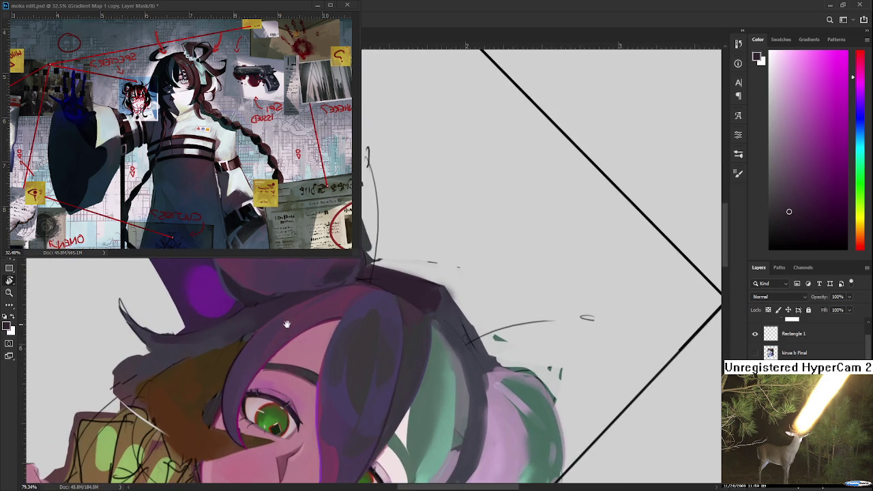
scroll(273, 337, up, 1)
drag(248, 356, 305, 314)
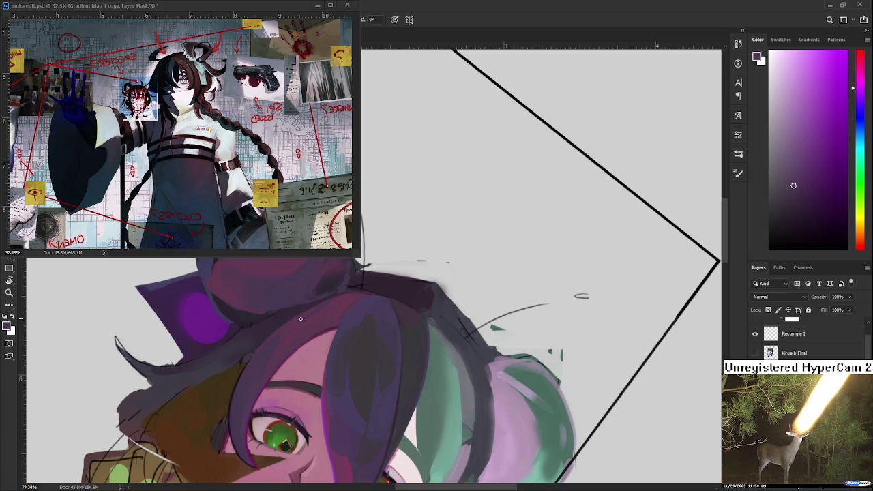
alt+click(306, 314)
alt+click(335, 304)
scroll(435, 283, down, 3)
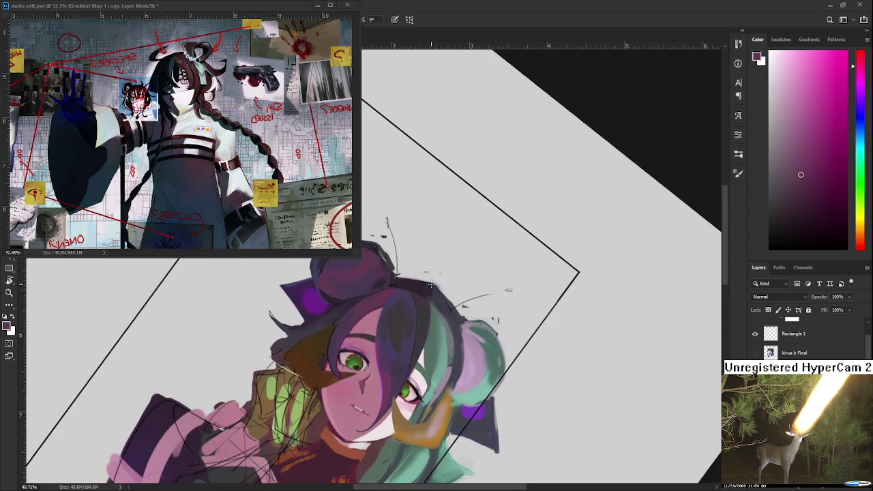
- Reframe the view onto the left bun and paint it with purple sampled from the hair
mouse_move(434, 283)
mouse_down()
mouse_move(400, 302)
mouse_move(449, 296)
mouse_up()
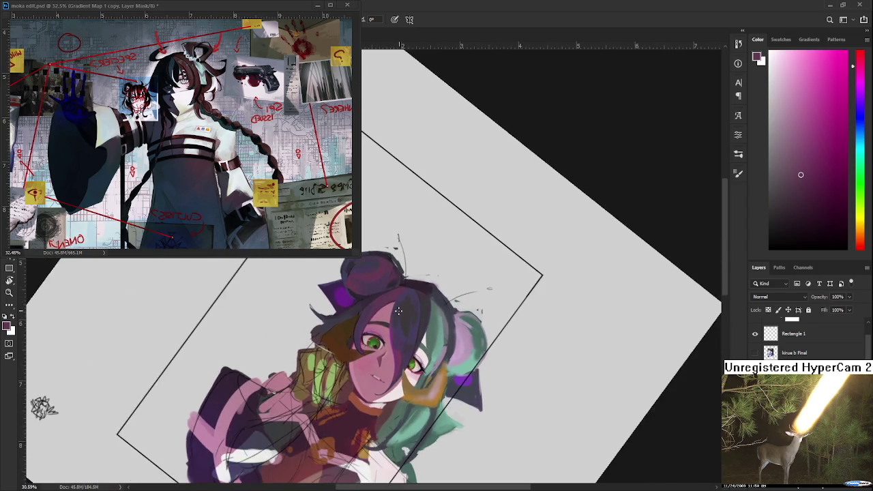
scroll(449, 296, up, 2)
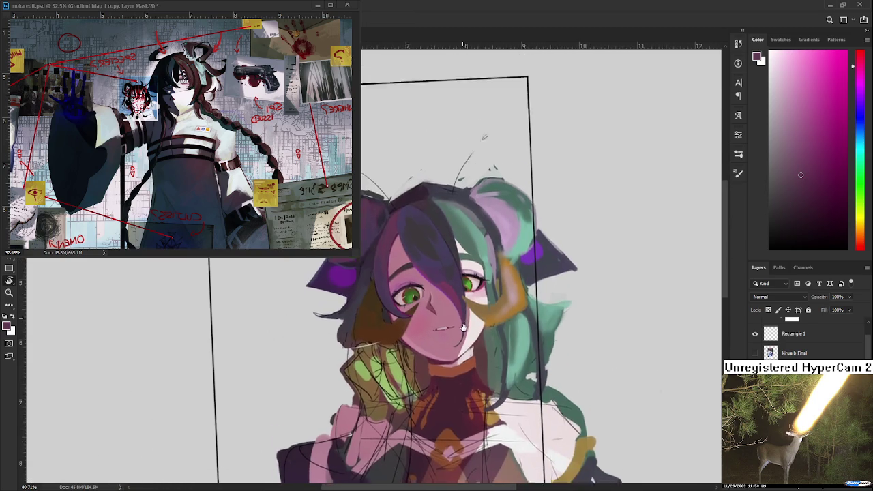
drag(450, 296, 394, 316)
scroll(394, 317, up, 2)
scroll(394, 317, up, 2)
scroll(394, 316, up, 1)
drag(368, 391, 322, 310)
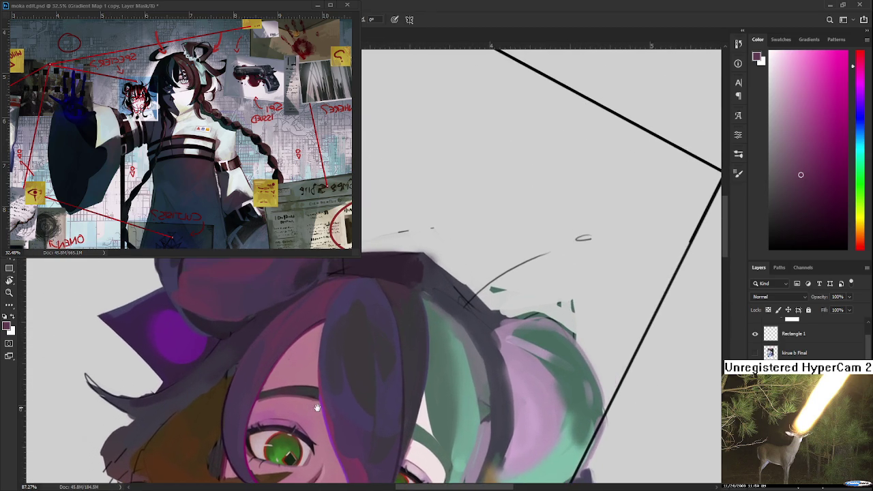
alt+click(334, 295)
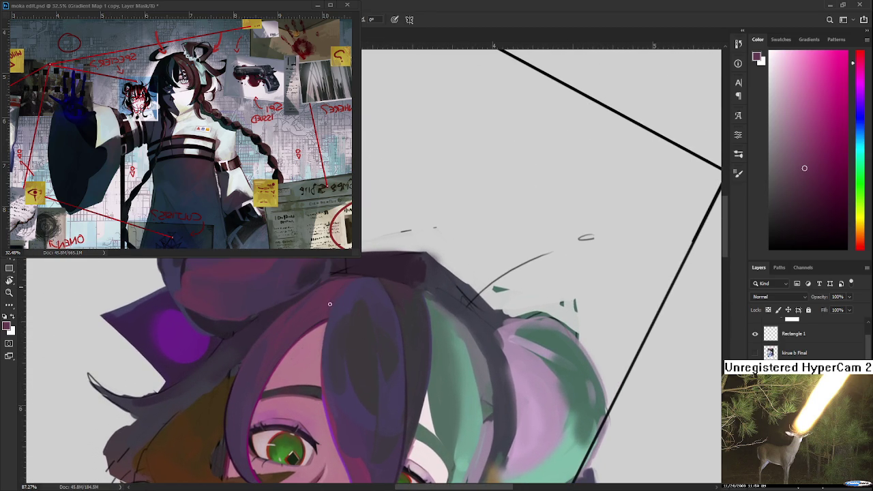
alt+click(340, 302)
alt+click(325, 300)
- Shade the bun's rounded shape with reddish magenta and dark purple
scroll(384, 310, down, 3)
scroll(379, 324, down, 3)
scroll(379, 324, up, 2)
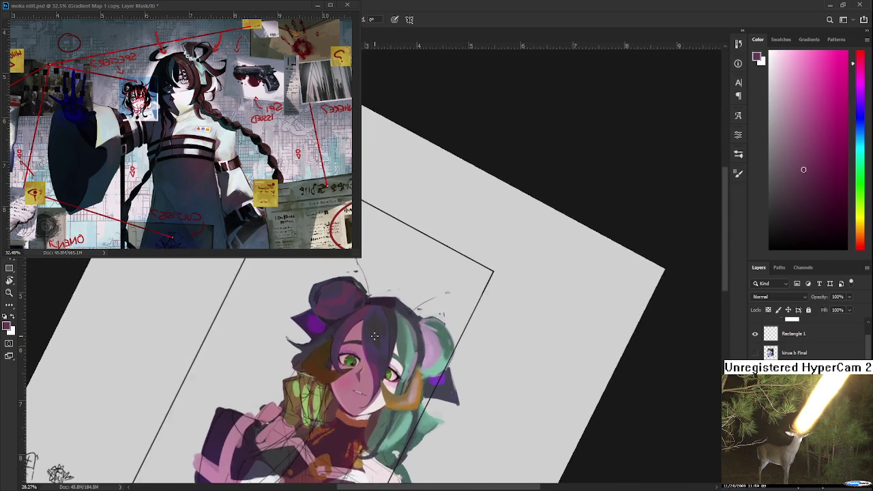
scroll(374, 335, up, 2)
scroll(368, 348, up, 2)
mouse_move(367, 352)
mouse_down()
mouse_move(391, 371)
mouse_move(343, 336)
mouse_move(354, 319)
mouse_up()
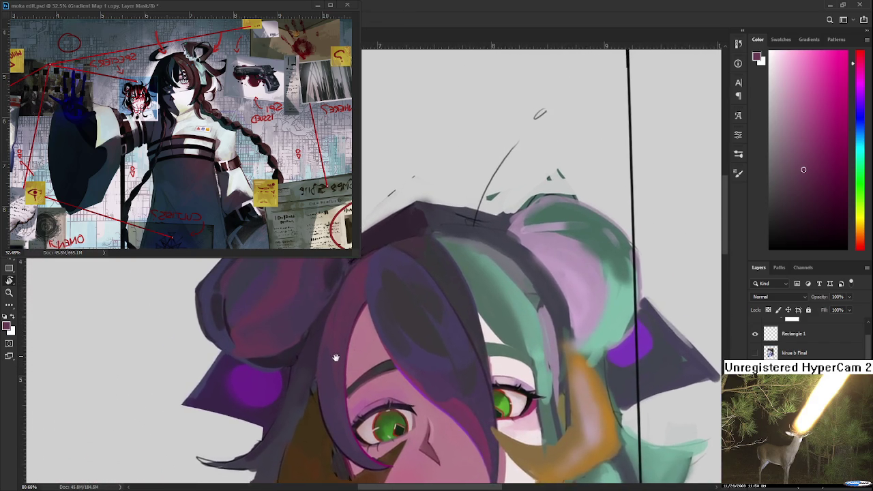
alt+click(354, 306)
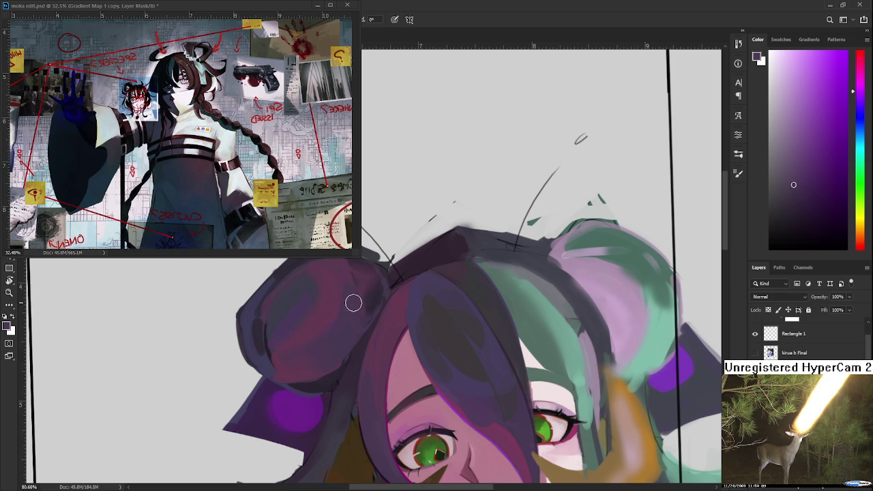
alt+click(341, 306)
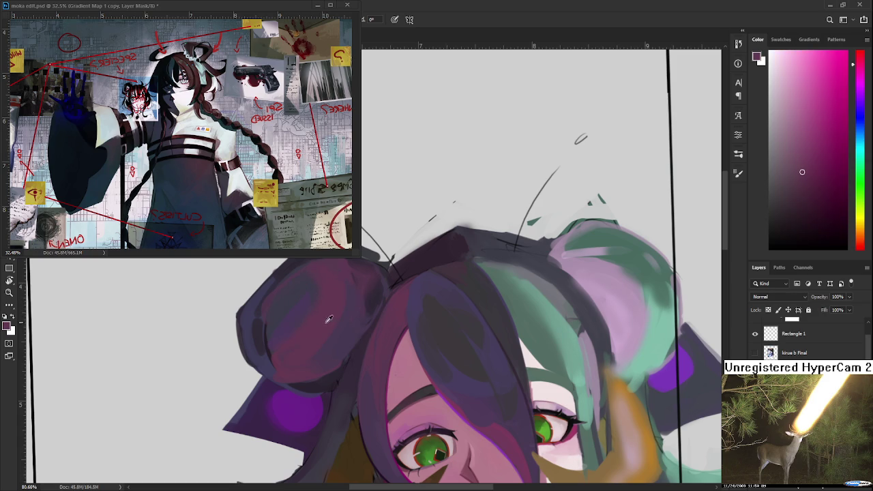
alt+click(335, 345)
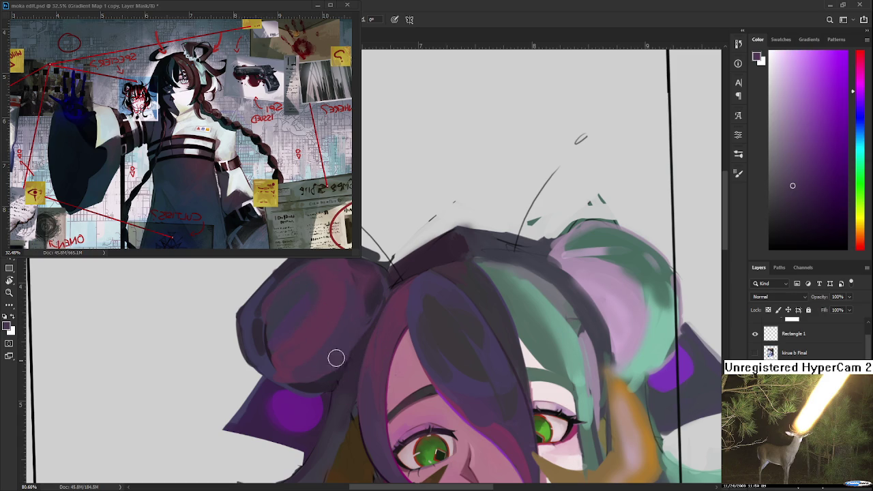
drag(369, 291, 344, 331)
alt+click(344, 331)
alt+click(340, 363)
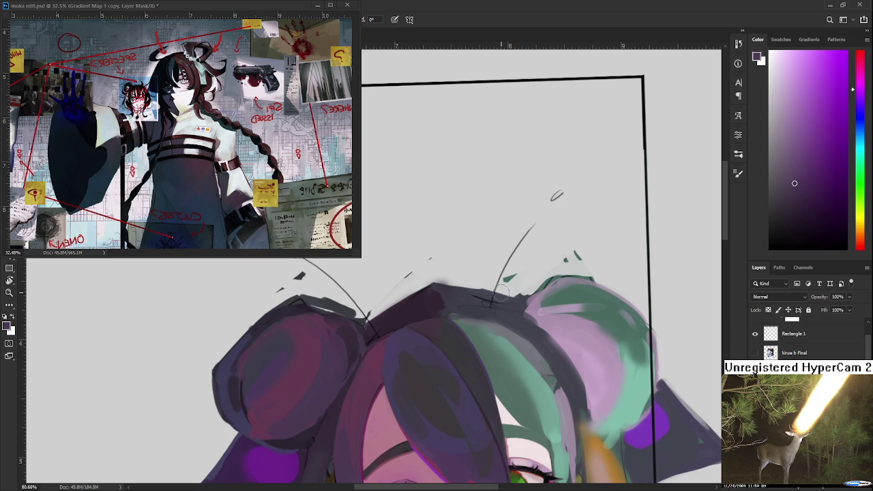
- Frame the head and tilt the canvas view about 60° for painting the bangs
alt+scroll(431, 251, down, 3)
alt+scroll(431, 252, up, 2)
alt+scroll(432, 252, down, 2)
alt+scroll(417, 259, up, 1)
mouse_move(330, 391)
mouse_down()
mouse_move(316, 426)
mouse_move(323, 420)
mouse_up()
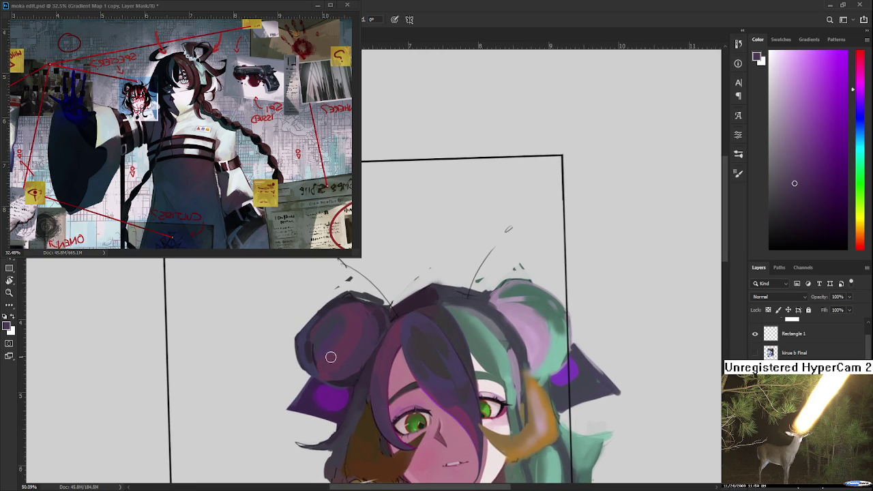
alt+click(354, 339)
mouse_move(354, 339)
mouse_down()
mouse_move(347, 344)
mouse_move(359, 322)
mouse_up()
key(r)
mouse_move(406, 339)
mouse_down()
mouse_move(377, 345)
mouse_move(383, 361)
mouse_move(384, 344)
mouse_up()
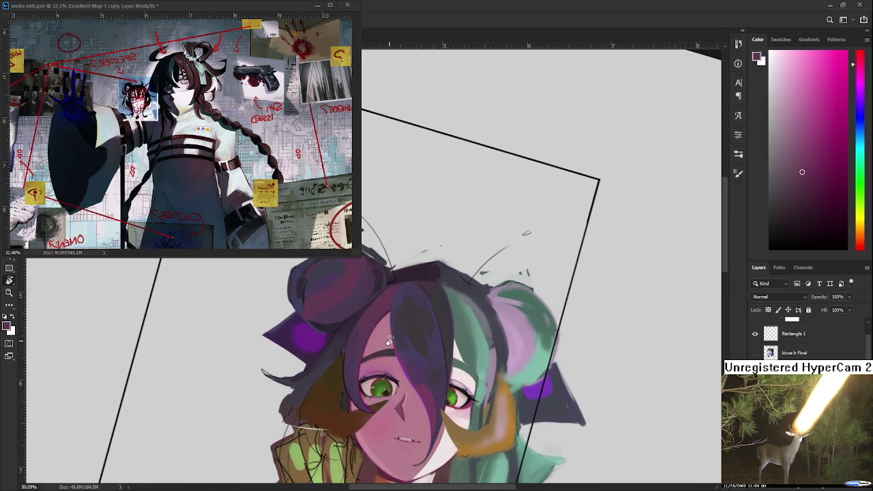
mouse_move(391, 327)
mouse_down()
mouse_move(380, 367)
mouse_move(368, 324)
mouse_up()
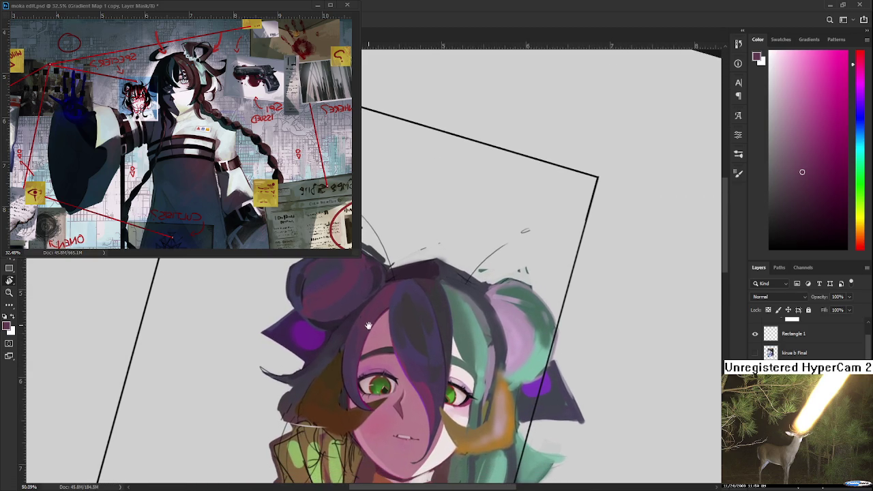
key(r)
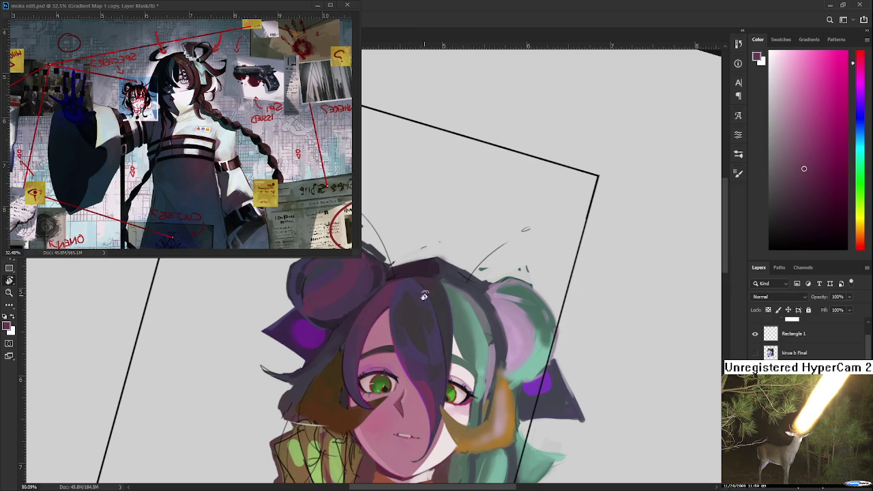
drag(398, 288, 376, 339)
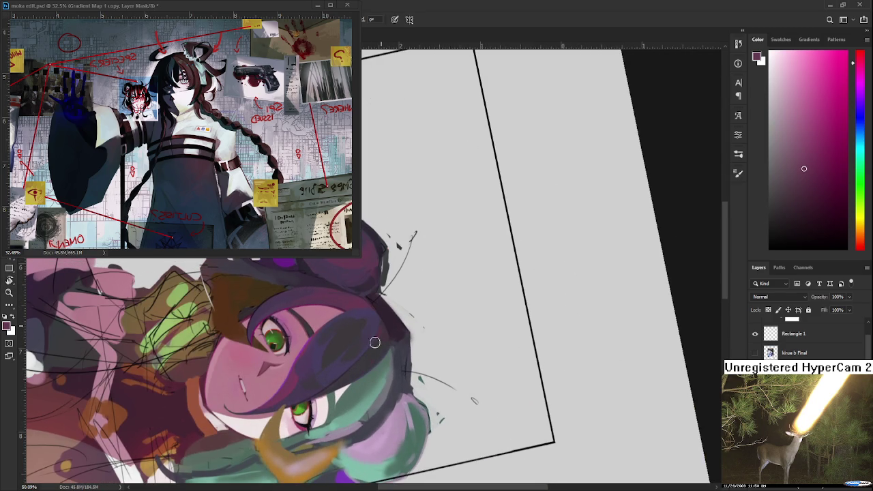
- Sample dark blue-purples and mauves from the hair to darken the bangs
alt+click(371, 344)
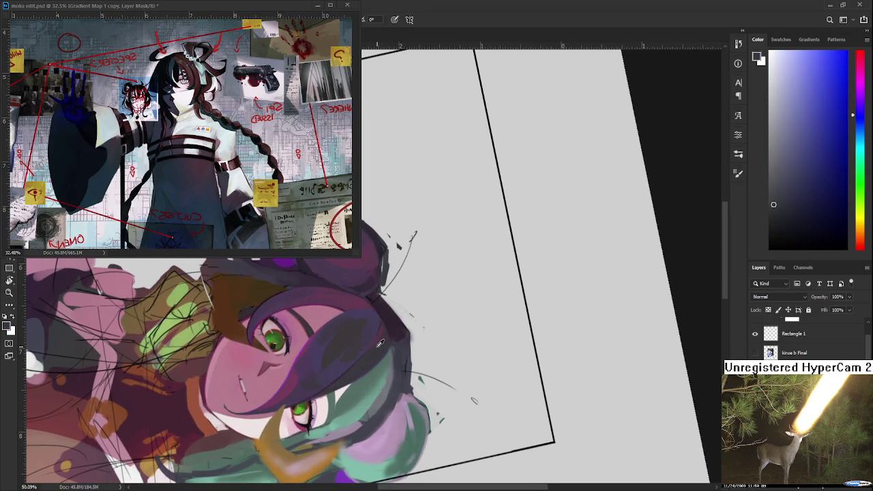
alt+click(382, 329)
alt+click(375, 344)
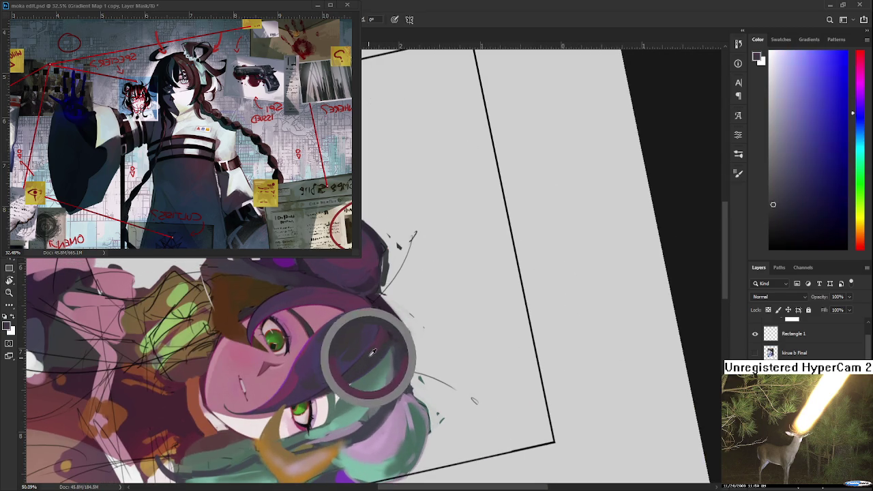
alt+click(380, 345)
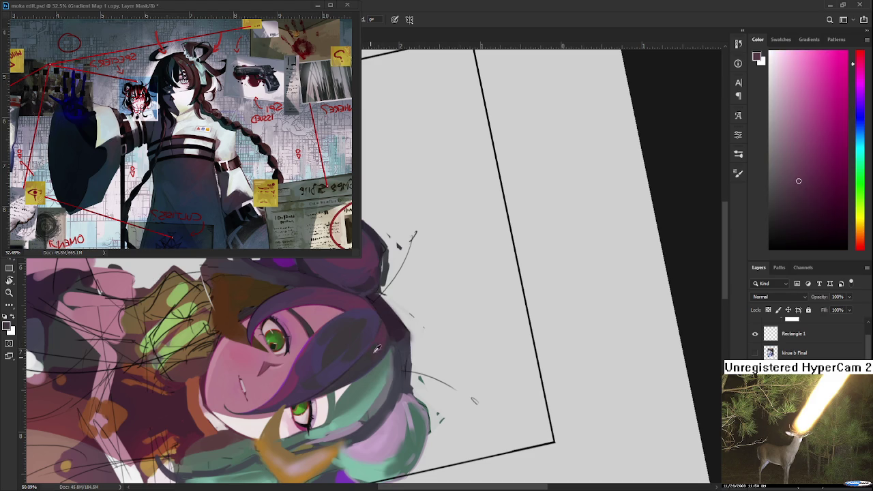
alt+click(364, 361)
alt+click(368, 356)
alt+click(369, 356)
alt+click(374, 358)
alt+click(368, 355)
alt+click(362, 364)
alt+click(364, 360)
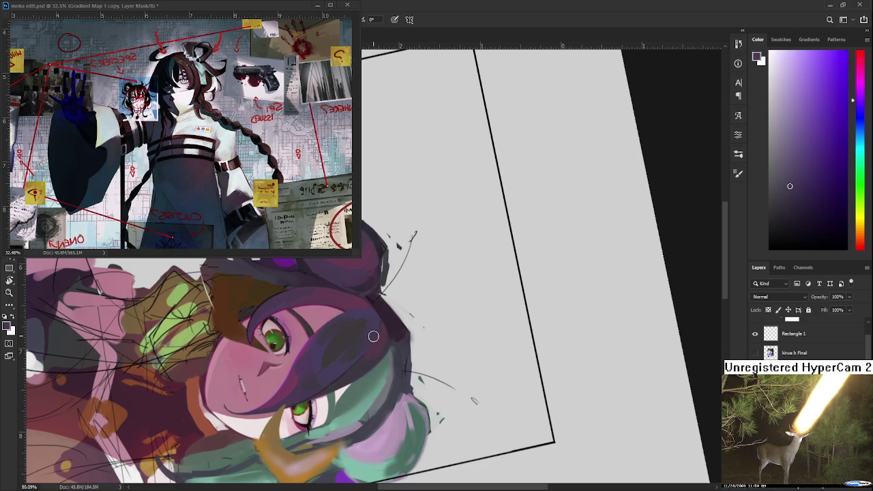
- Rotate the view slightly and choose a yellow-orange in the Color panel
key(r)
drag(364, 366, 368, 380)
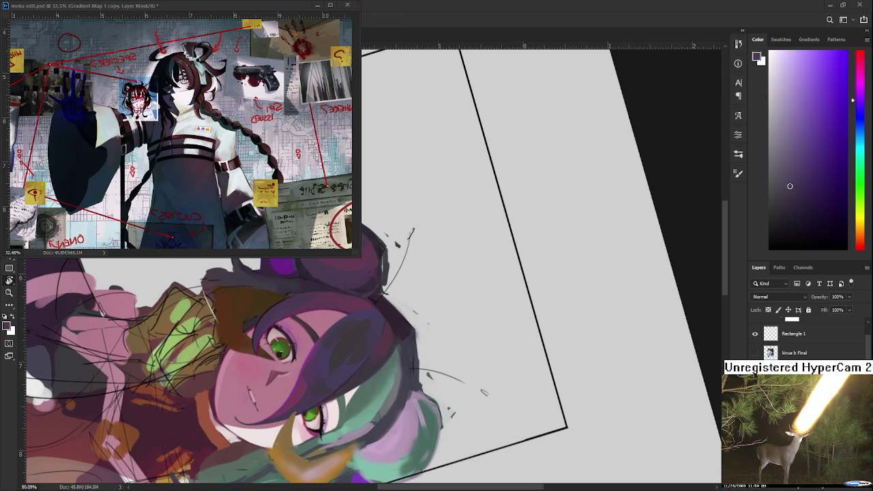
click(860, 225)
drag(817, 95, 825, 74)
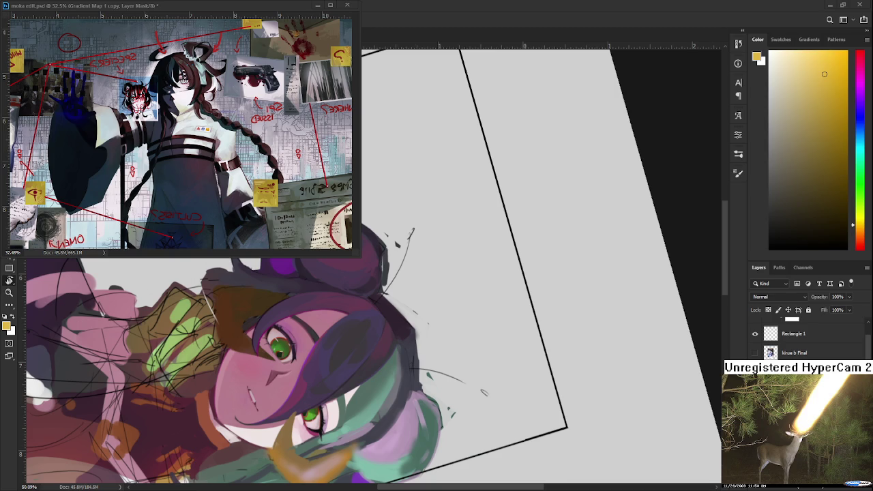
- Rotate the view back, return to the Brush, and center the face
drag(304, 303, 355, 349)
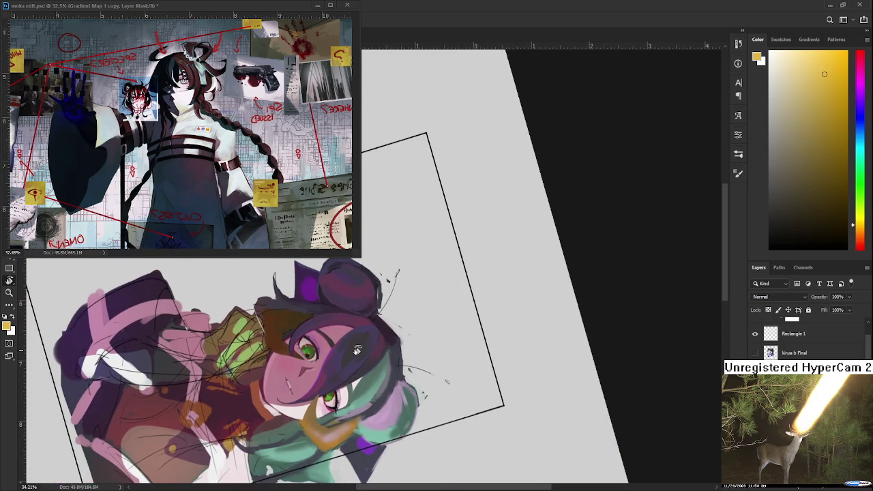
key(b)
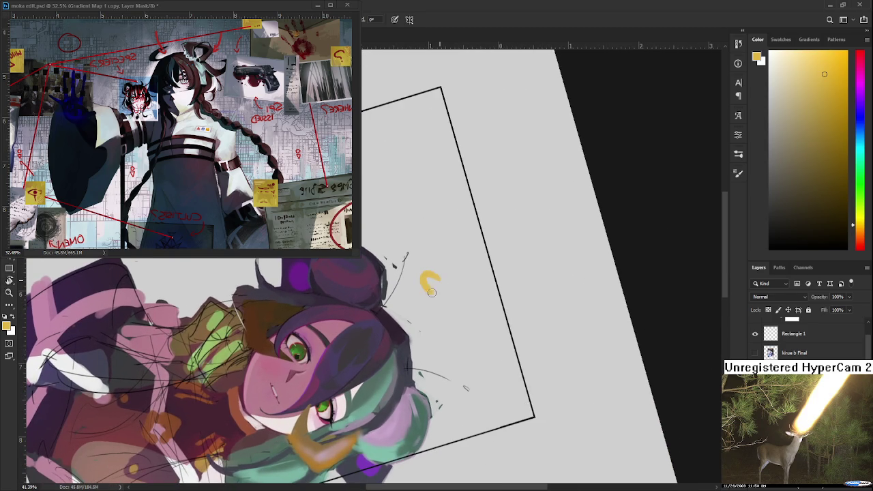
drag(332, 368, 370, 298)
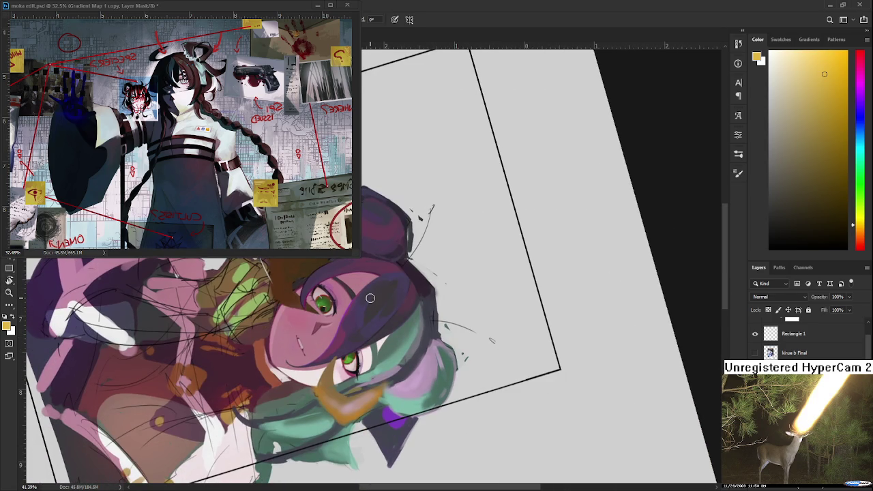
scroll(373, 302, up, 1)
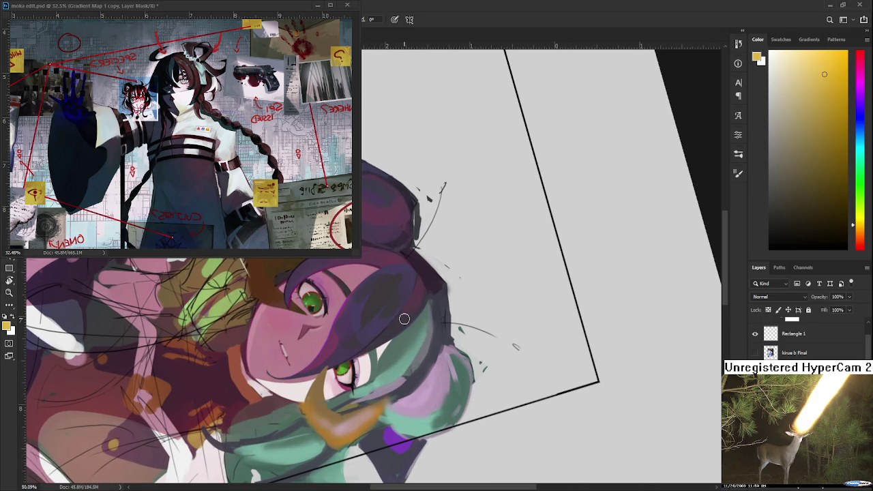
scroll(404, 318, up, 1)
scroll(404, 318, down, 1)
scroll(404, 318, down, 1)
scroll(390, 353, up, 3)
drag(384, 352, 329, 401)
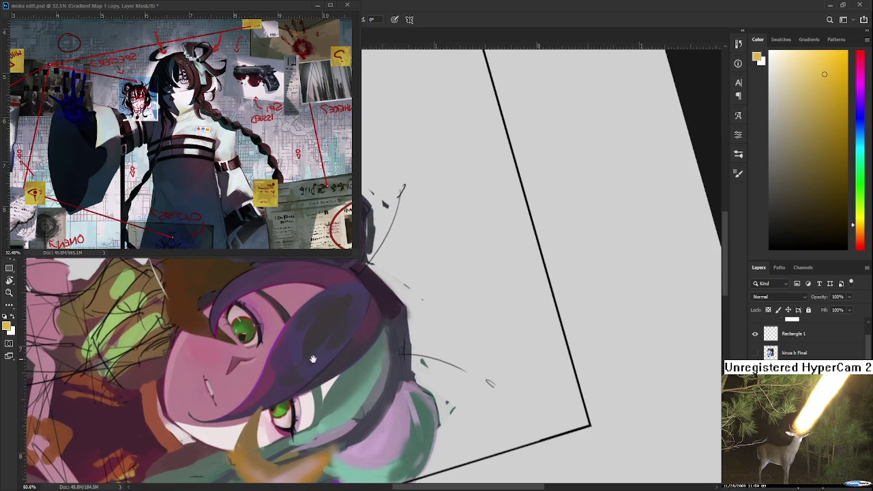
- Sample a brownish-red from the face and rotate the canvas toward the hair buns
drag(351, 348, 328, 365)
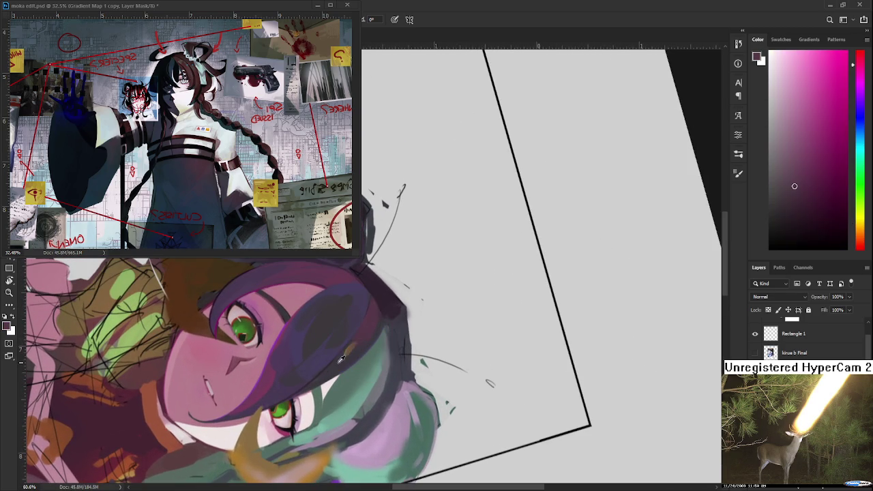
alt+click(344, 348)
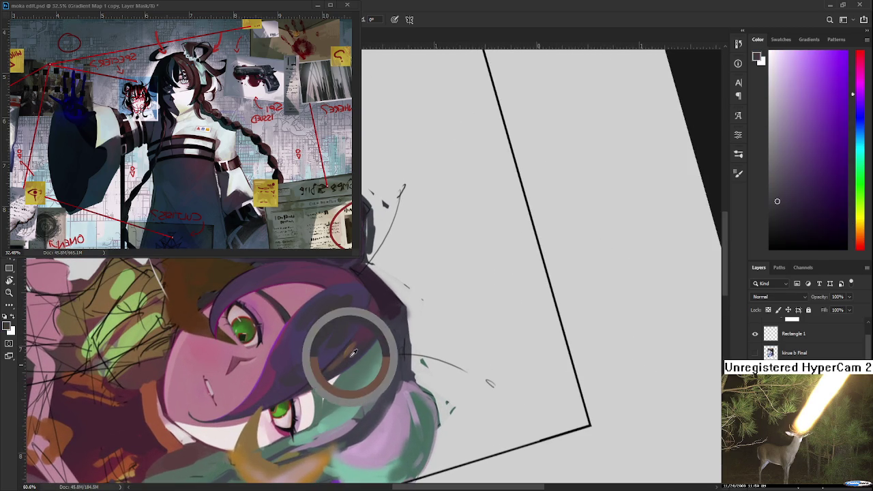
alt+click(349, 347)
alt+click(335, 367)
alt+click(344, 357)
alt+click(346, 356)
alt+click(346, 356)
alt+click(348, 357)
alt+click(348, 360)
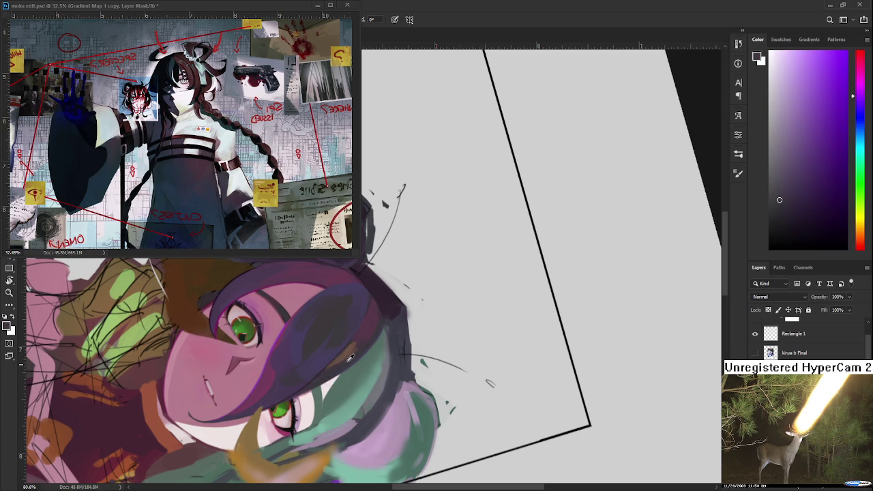
alt+click(350, 350)
mouse_move(396, 329)
mouse_down()
mouse_move(356, 327)
mouse_move(280, 392)
mouse_up()
- Zoom in and paint an orange-brown streak onto the purple hair strand
scroll(289, 384, up, 2)
scroll(285, 368, up, 3)
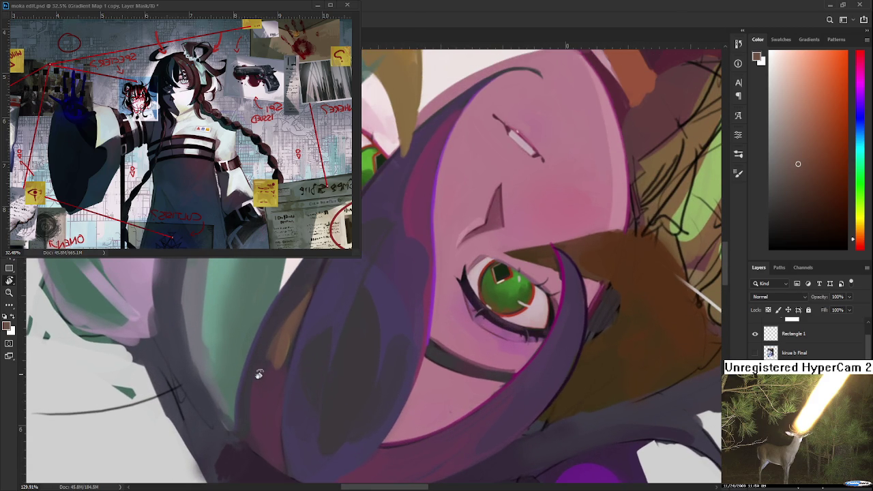
alt+click(273, 326)
drag(289, 309, 271, 341)
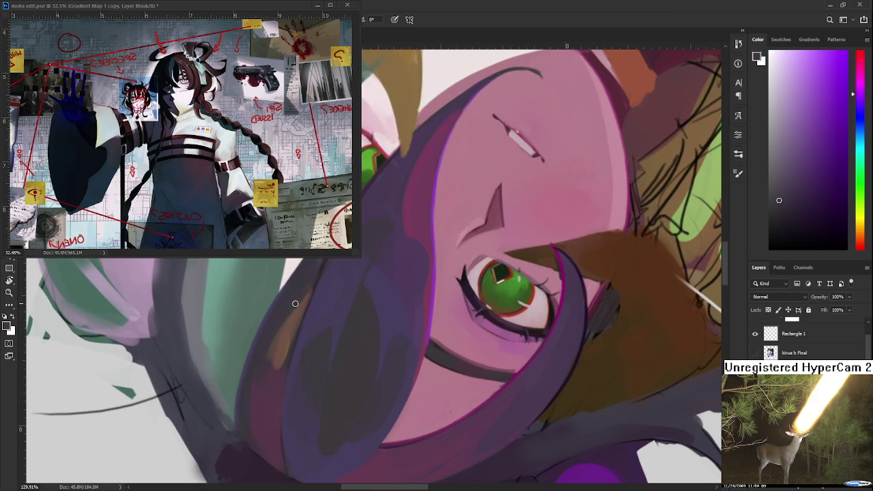
alt+click(297, 317)
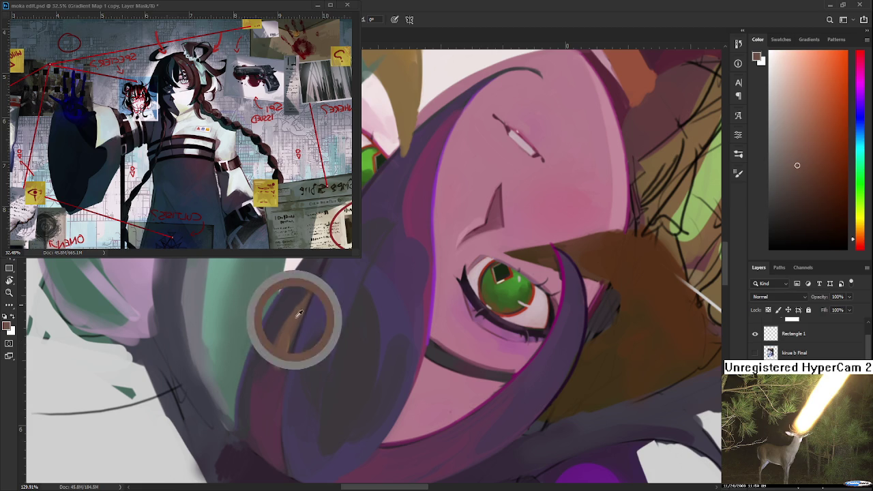
alt+click(298, 293)
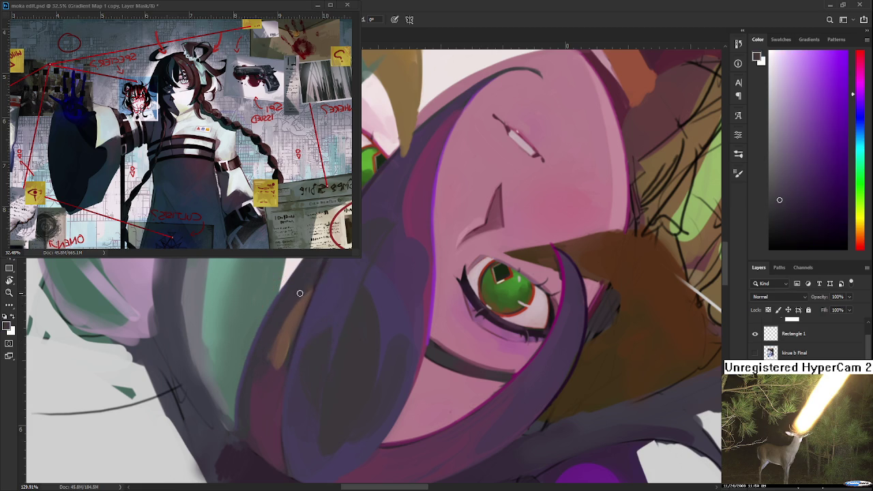
alt+click(300, 303)
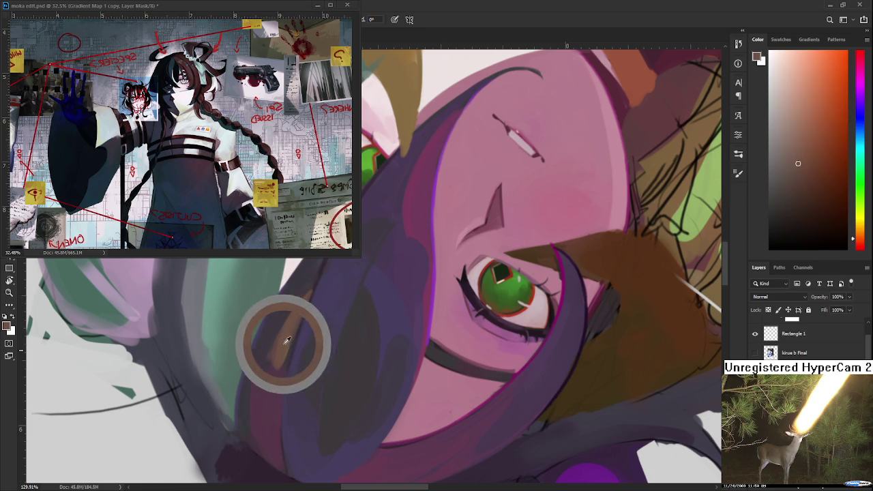
alt+click(290, 331)
drag(290, 331, 270, 321)
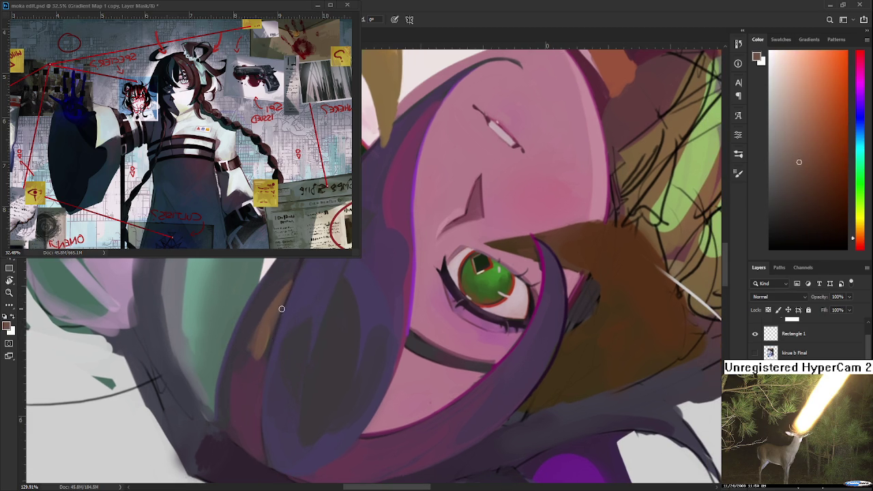
- Paint a thin tan stroke down the hair edge, then sample mauves and browns
drag(261, 372, 260, 426)
alt+click(260, 381)
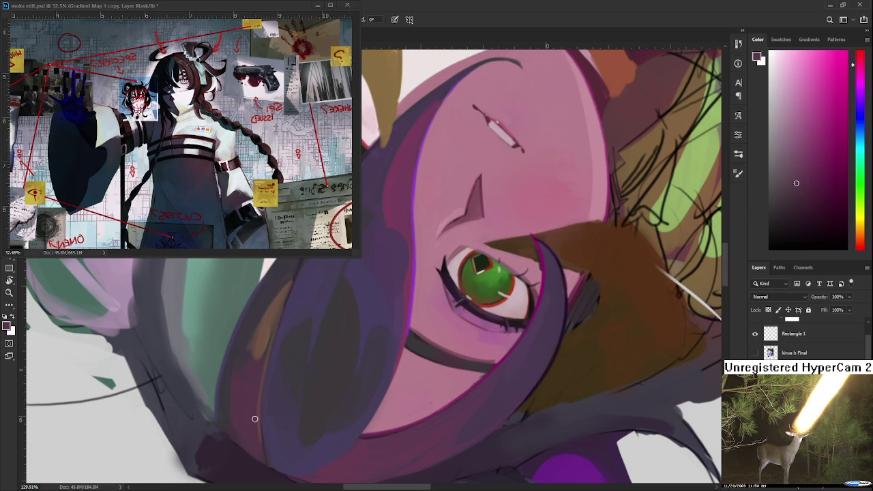
alt+click(268, 357)
alt+click(264, 369)
alt+click(271, 317)
alt+click(262, 367)
alt+click(273, 311)
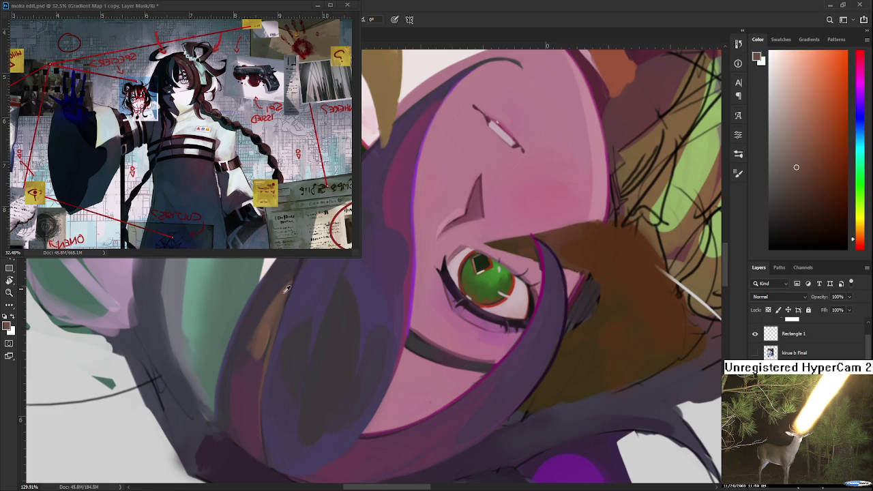
alt+click(289, 285)
- Resample orange-brown and purple-magenta hair tones near the eye
drag(289, 285, 271, 341)
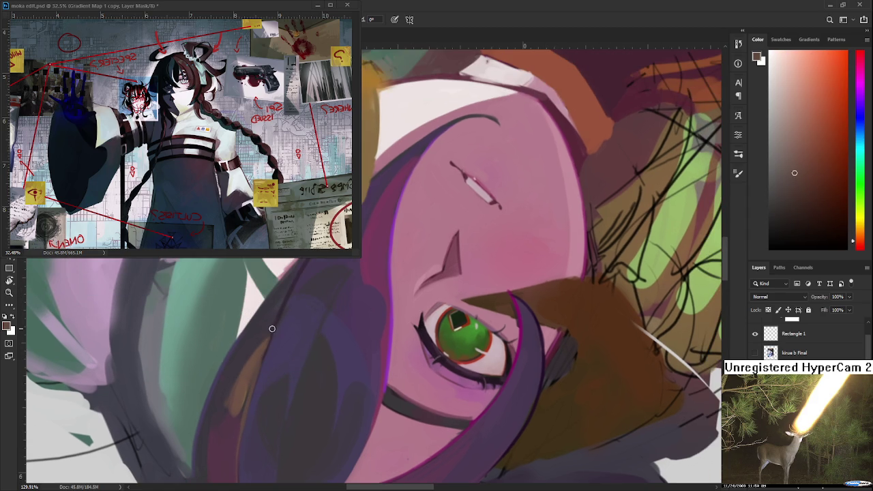
drag(256, 372, 291, 321)
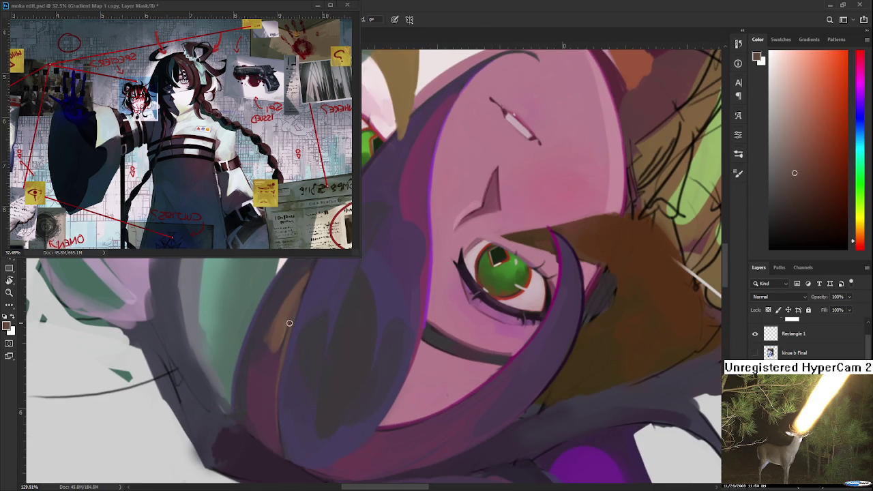
alt+click(289, 322)
alt+click(275, 345)
alt+click(280, 337)
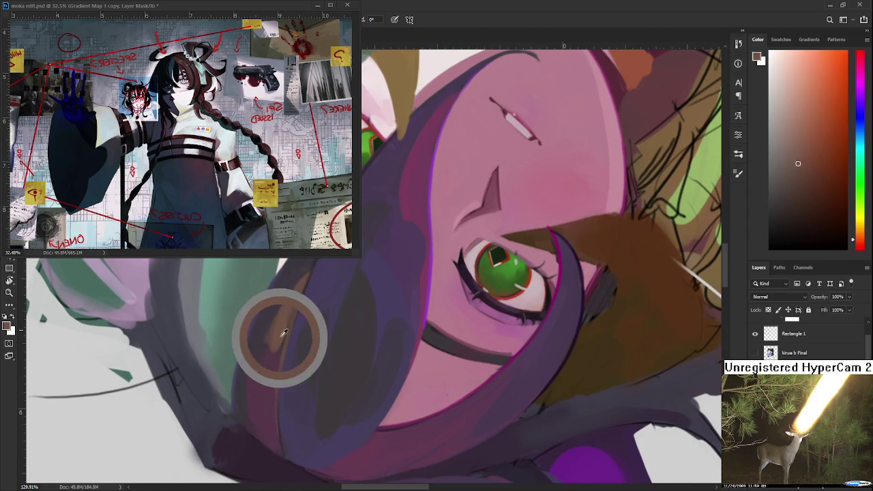
alt+click(275, 355)
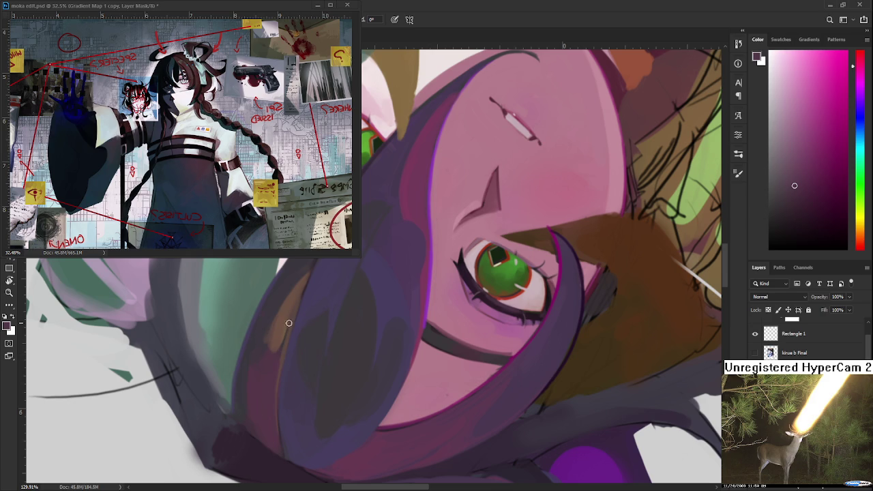
alt+click(286, 321)
alt+click(280, 328)
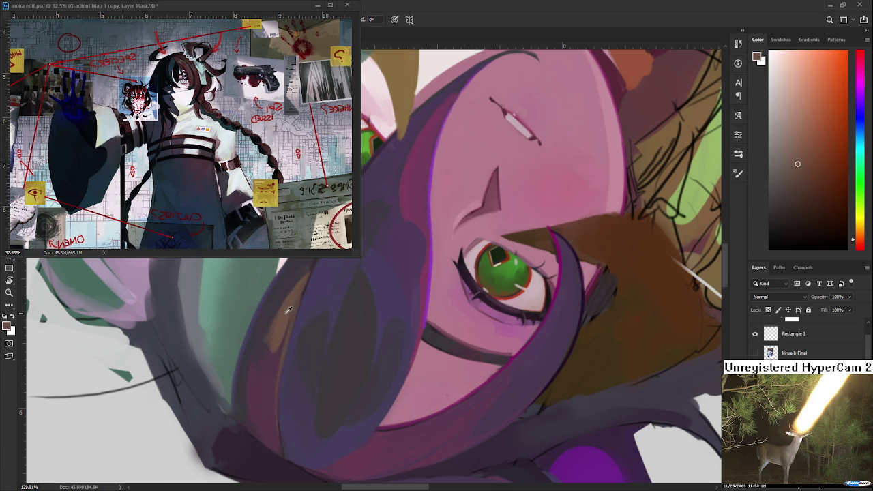
alt+click(273, 314)
alt+click(268, 326)
alt+click(269, 331)
- Sample purplish pinks, browns and dark purple along the hair strand
alt+click(273, 331)
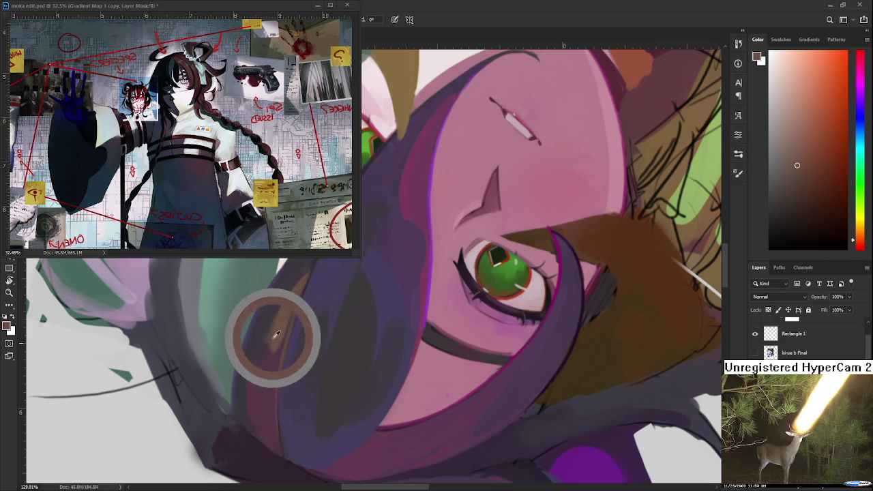
alt+click(272, 357)
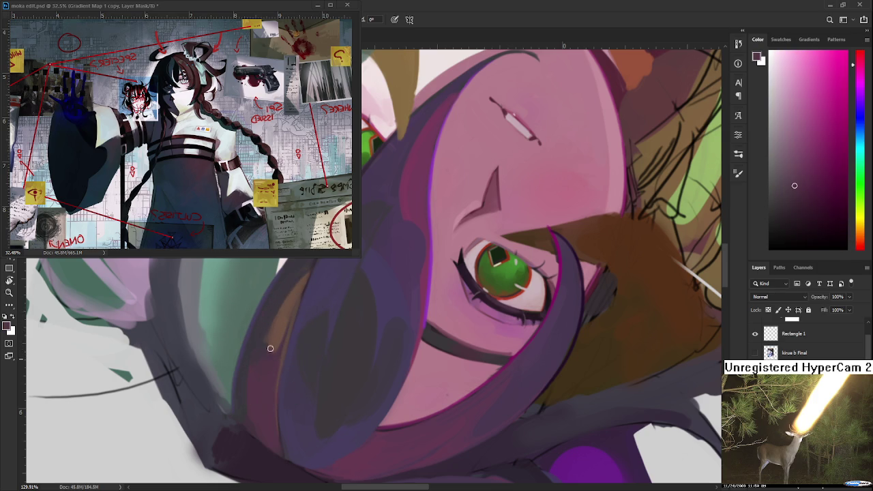
alt+click(275, 340)
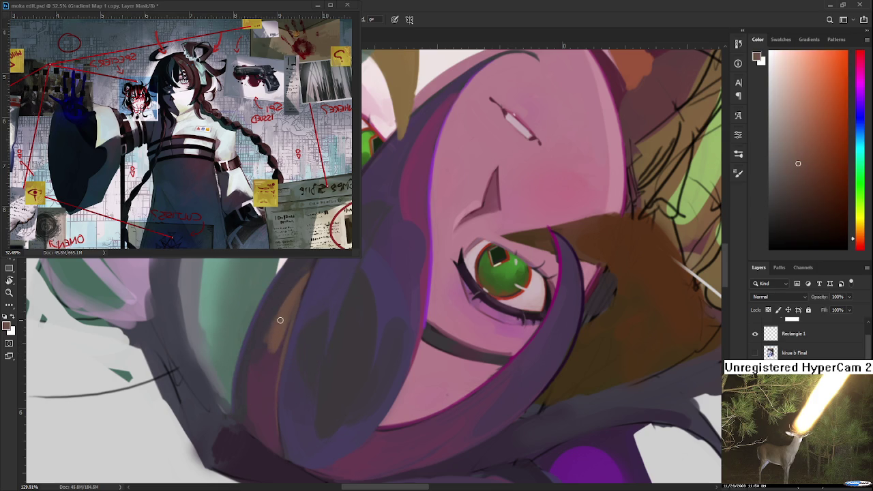
alt+click(273, 339)
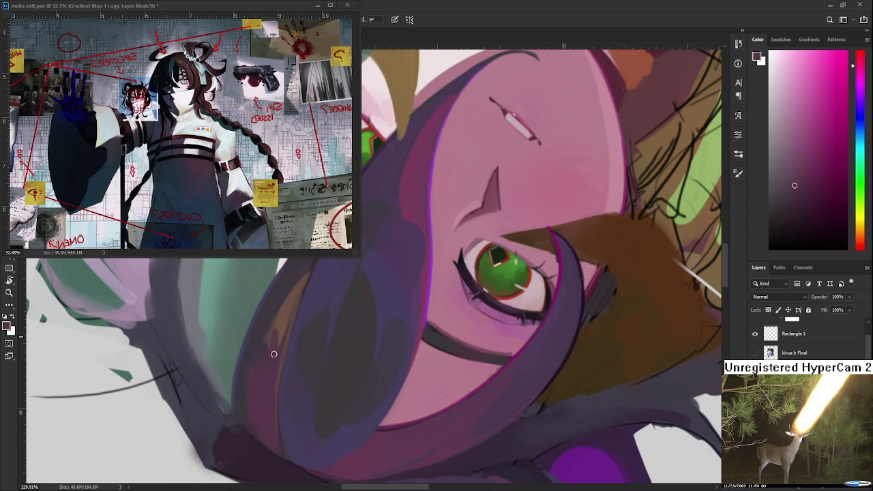
alt+click(274, 344)
alt+click(273, 338)
alt+click(273, 341)
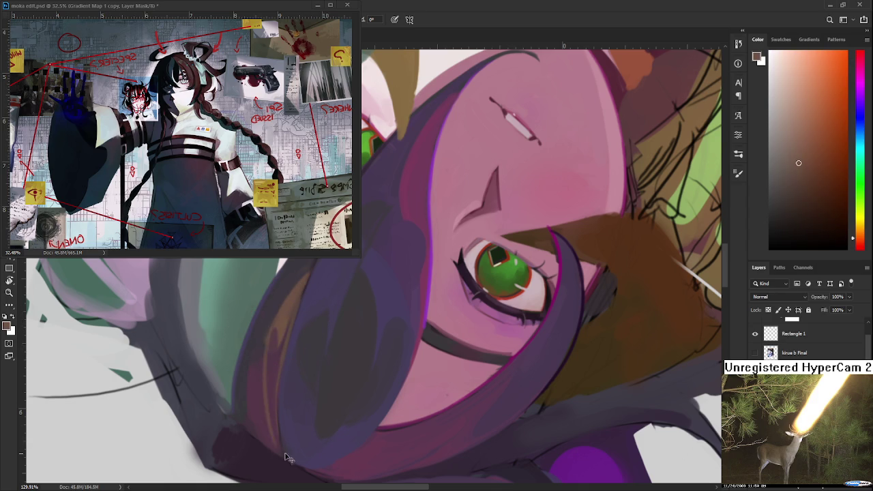
mouse_move(273, 371)
mouse_down()
mouse_move(285, 318)
mouse_move(280, 440)
mouse_up()
alt+click(276, 341)
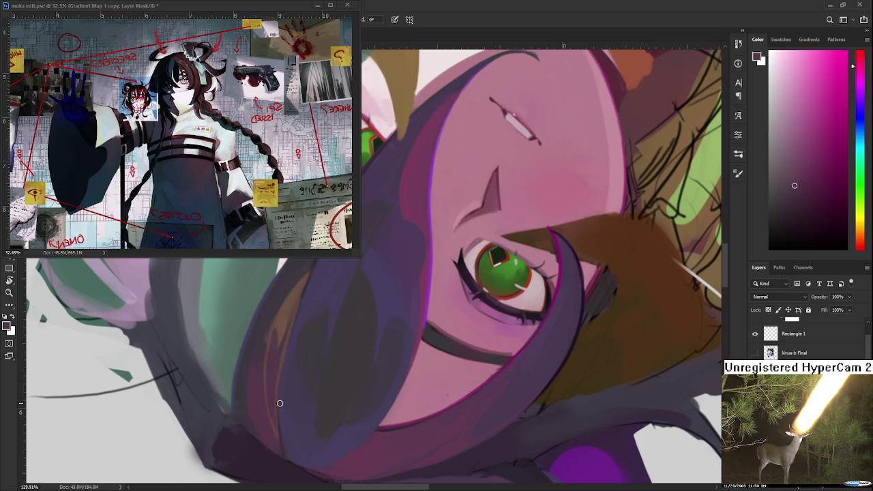
scroll(280, 406, down, 5)
mouse_move(280, 405)
mouse_down()
mouse_move(341, 382)
mouse_move(372, 395)
mouse_move(401, 341)
mouse_move(382, 341)
mouse_up()
scroll(385, 342, up, 2)
scroll(383, 342, up, 3)
scroll(335, 360, up, 1)
scroll(337, 335, up, 1)
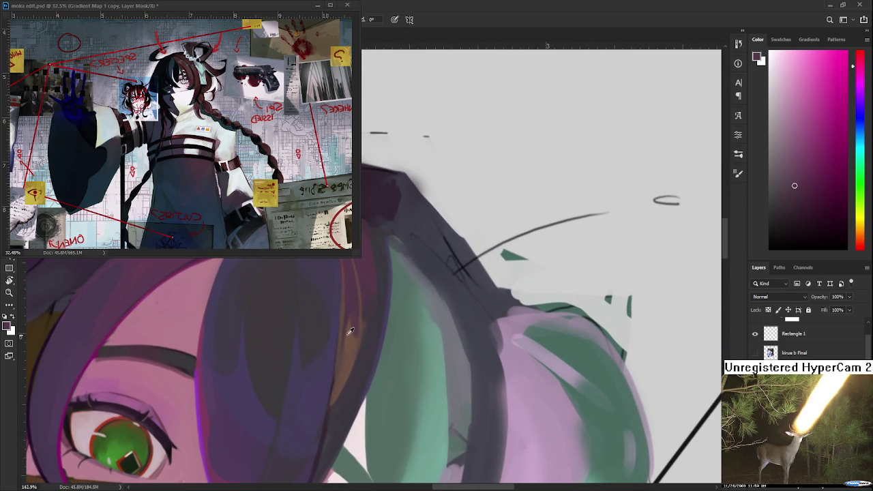
alt+click(349, 332)
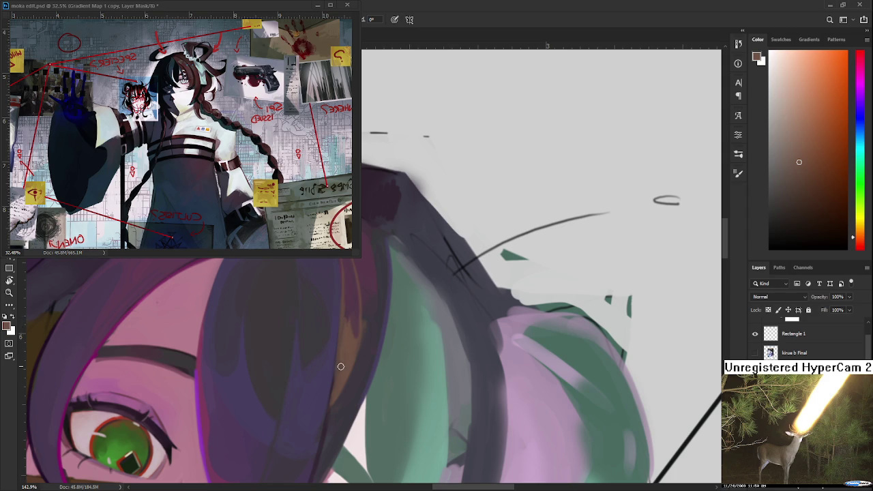
alt+click(355, 323)
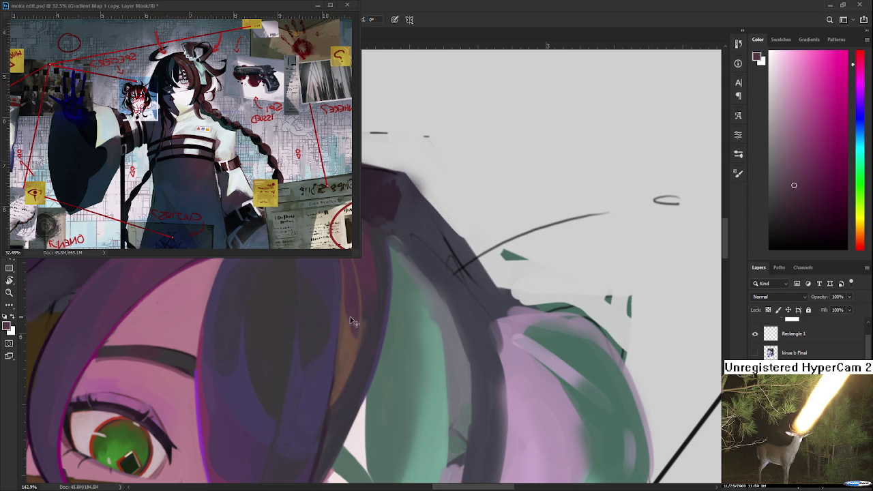
drag(351, 324, 348, 350)
alt+click(343, 346)
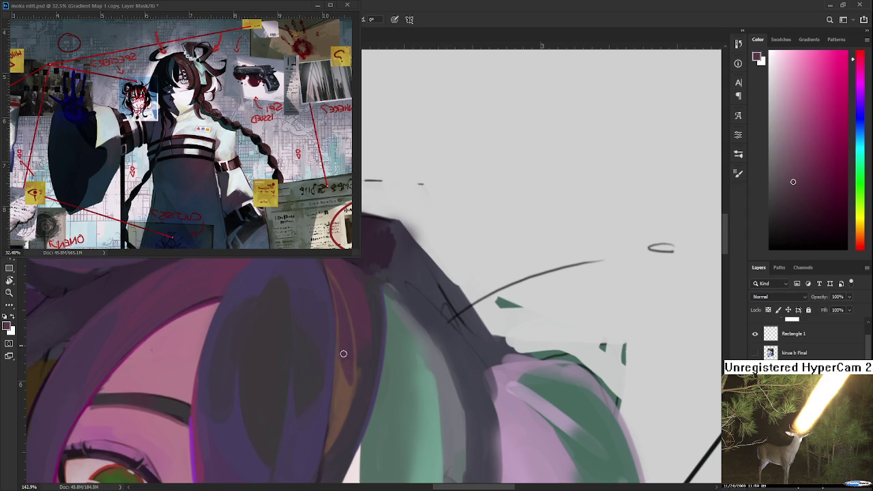
alt+click(345, 386)
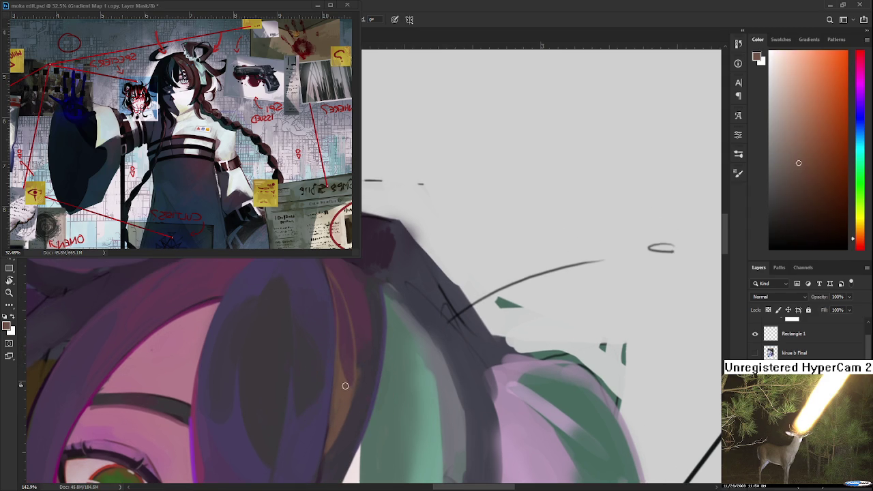
alt+click(349, 377)
alt+click(346, 356)
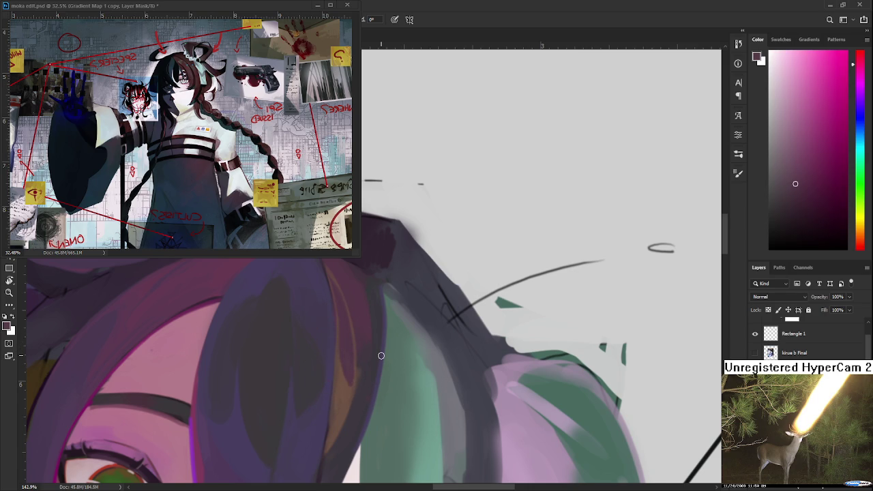
scroll(381, 355, down, 1)
scroll(381, 355, down, 2)
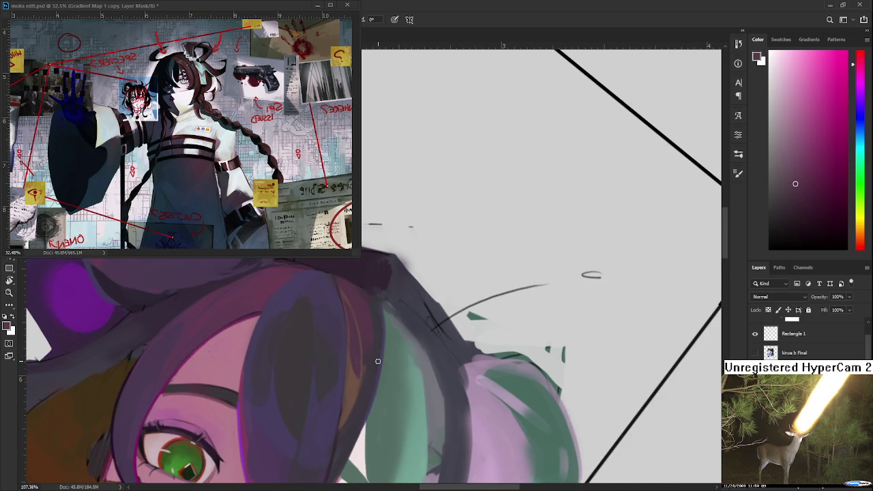
scroll(378, 361, down, 2)
scroll(376, 361, down, 2)
key(r)
- Hand-write '33' and 'HA' with the Brush on the grey area above the frame
mouse_move(376, 362)
mouse_down()
mouse_move(419, 307)
mouse_move(418, 420)
mouse_up()
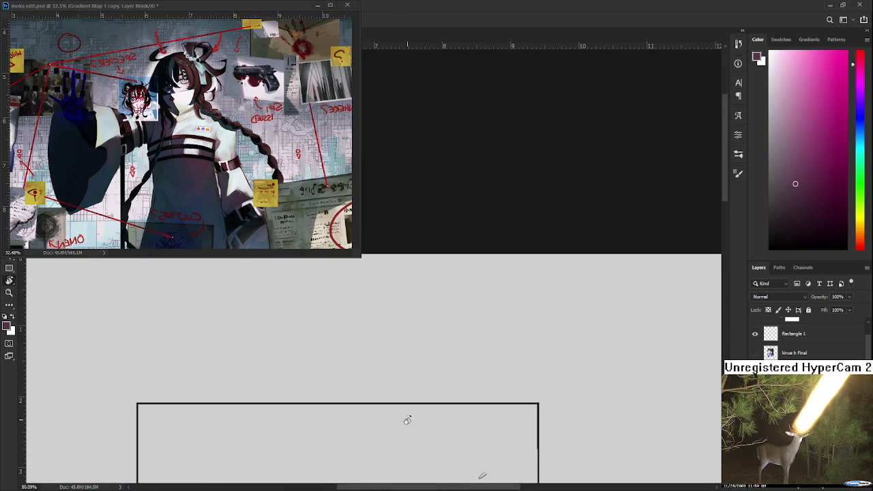
key(b)
mouse_move(287, 328)
mouse_down()
mouse_move(285, 342)
mouse_move(298, 341)
mouse_up()
key(ctrl+z)
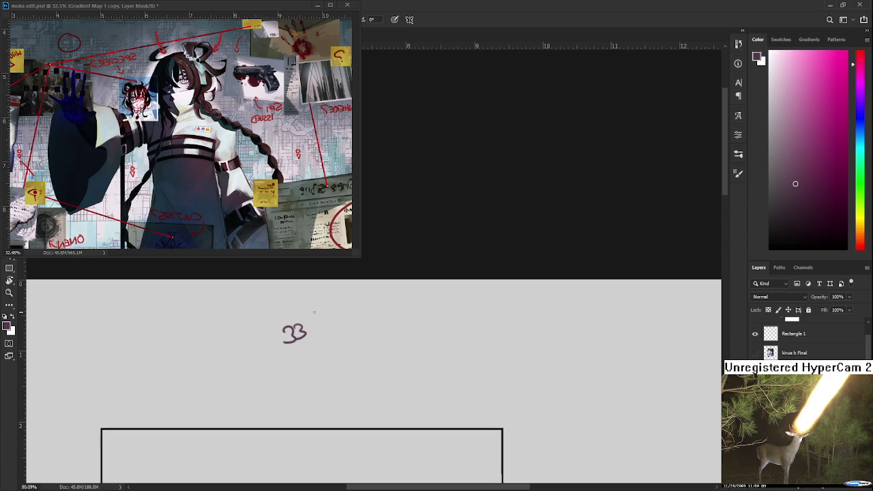
drag(342, 317, 350, 317)
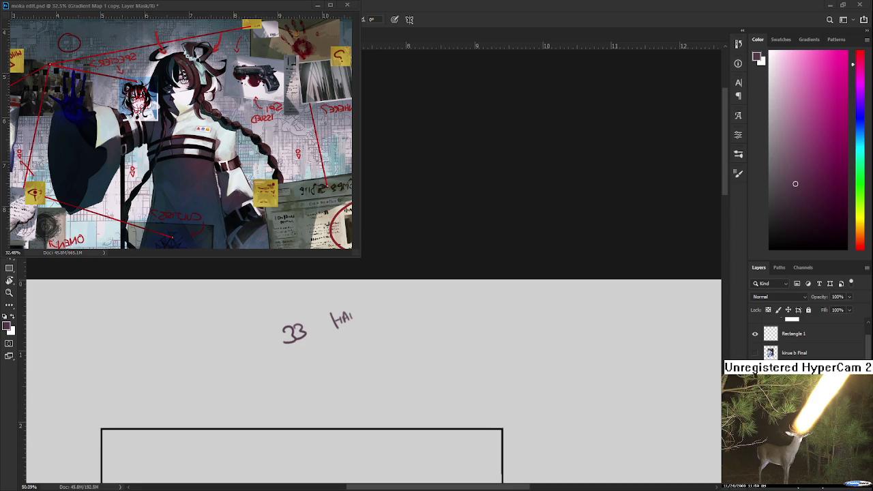
- Erase the stray handwritten notes with a lasso selection, then deselect
drag(295, 390, 395, 364)
key(Delete)
key(ctrl+d)
- Sample warm, purple and red-brown hair tones and paint dark purple into the forehead strands
mouse_move(409, 433)
mouse_down()
mouse_move(424, 316)
mouse_move(315, 350)
mouse_up()
alt+click(316, 349)
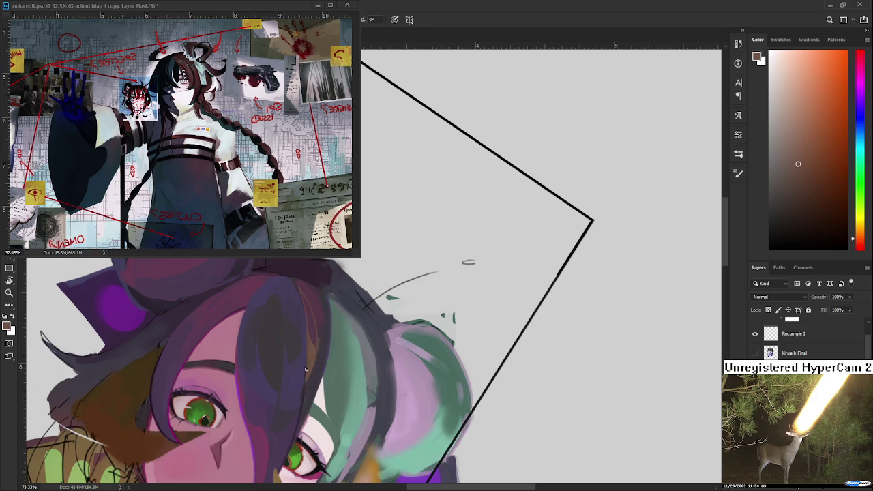
alt+click(307, 352)
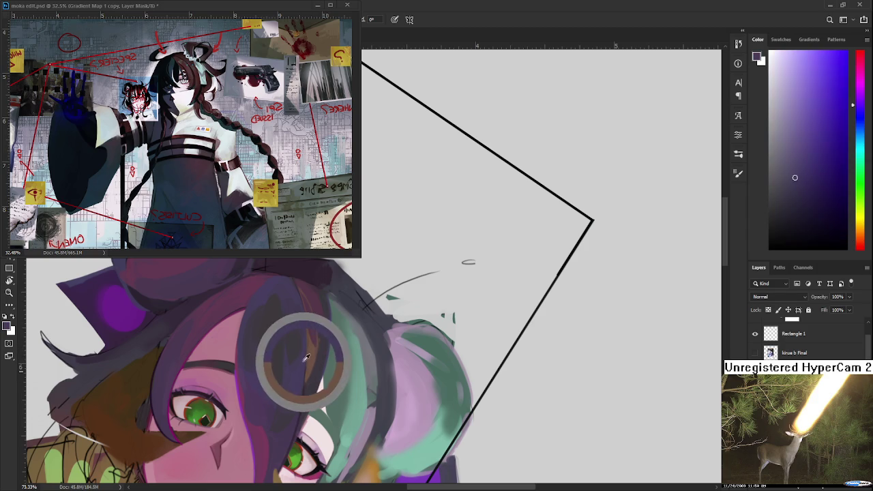
alt+click(304, 362)
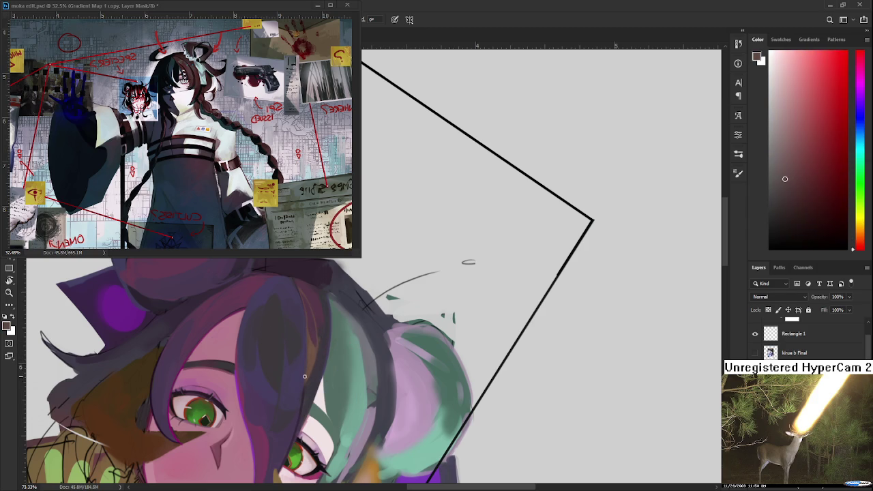
alt+click(303, 351)
drag(303, 416, 304, 404)
- Sample pink, pink-magenta and blue-purple tones from the hair around the face
scroll(311, 336, up, 1)
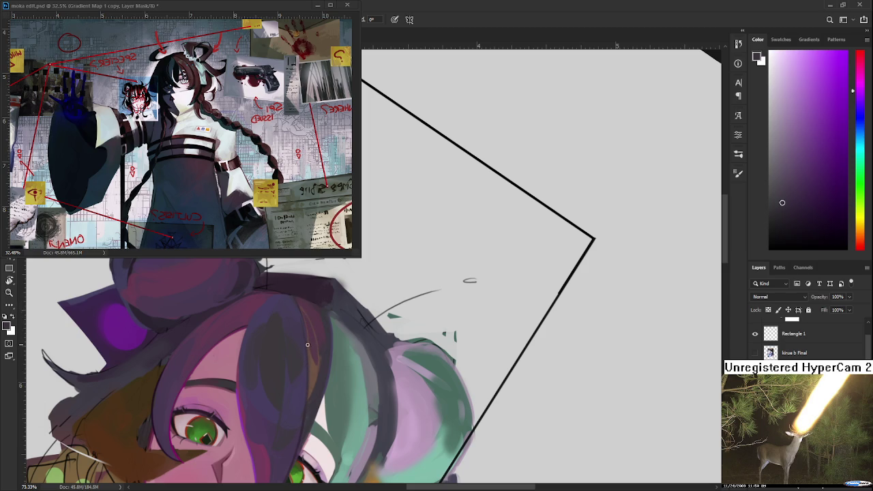
drag(310, 338, 290, 343)
alt+click(304, 344)
alt+click(292, 331)
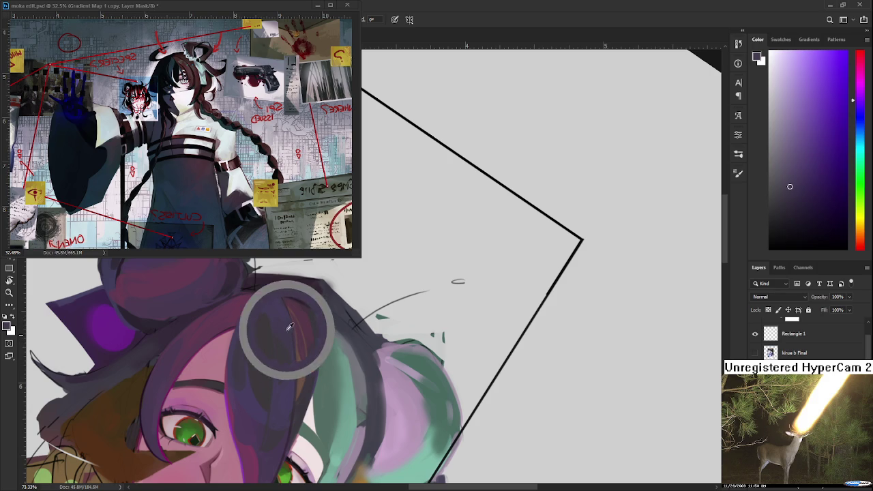
alt+click(285, 305)
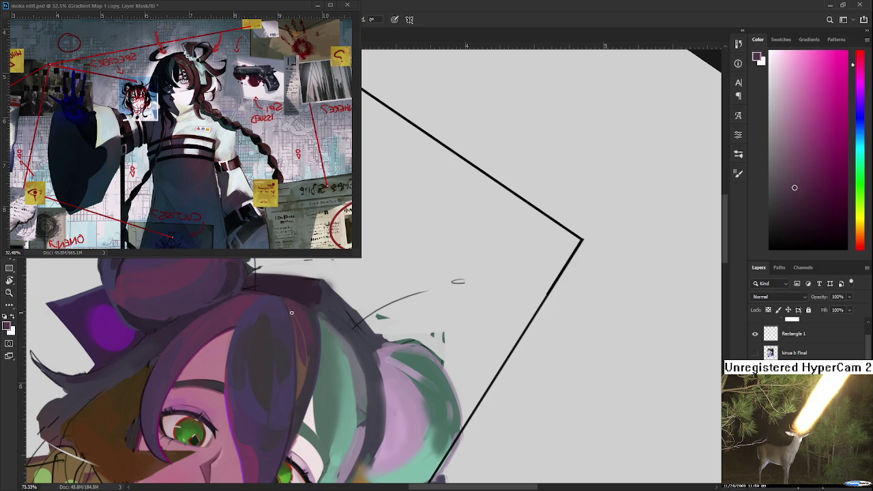
alt+click(297, 376)
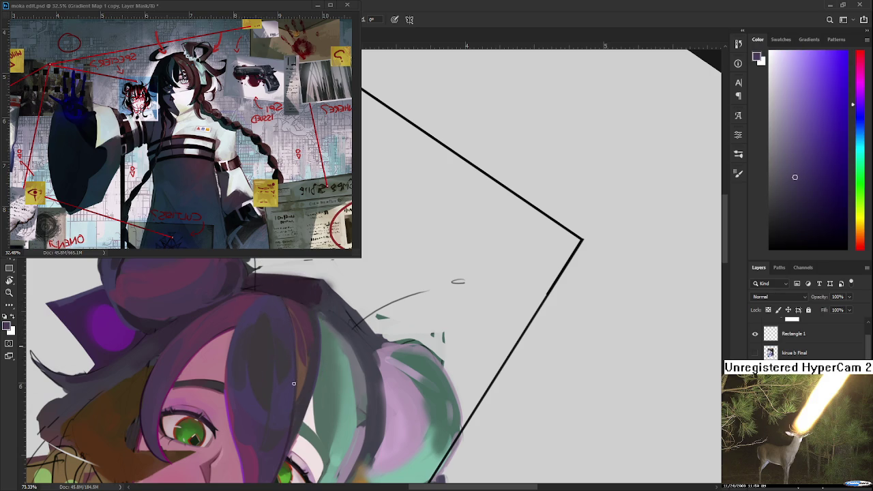
- Pick brownish-orange and dark purple hair tones after checking the drawing rotated
drag(295, 380, 303, 346)
alt+click(304, 345)
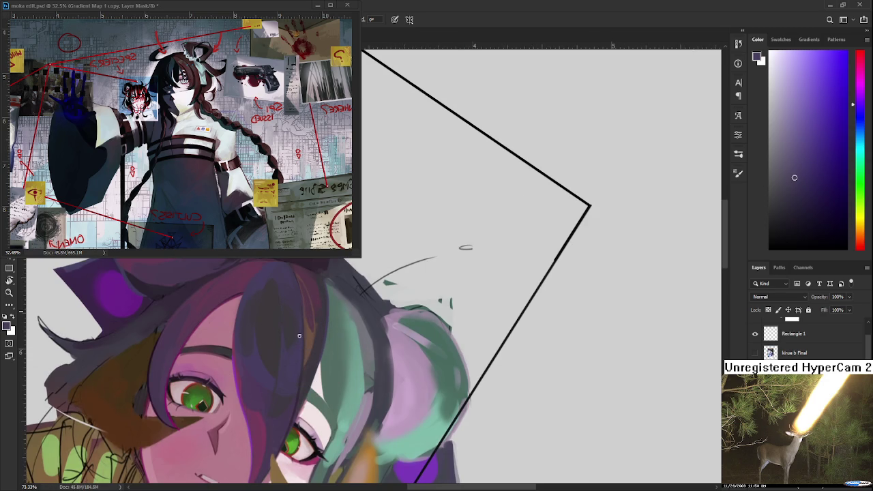
alt+click(300, 373)
drag(344, 387, 343, 354)
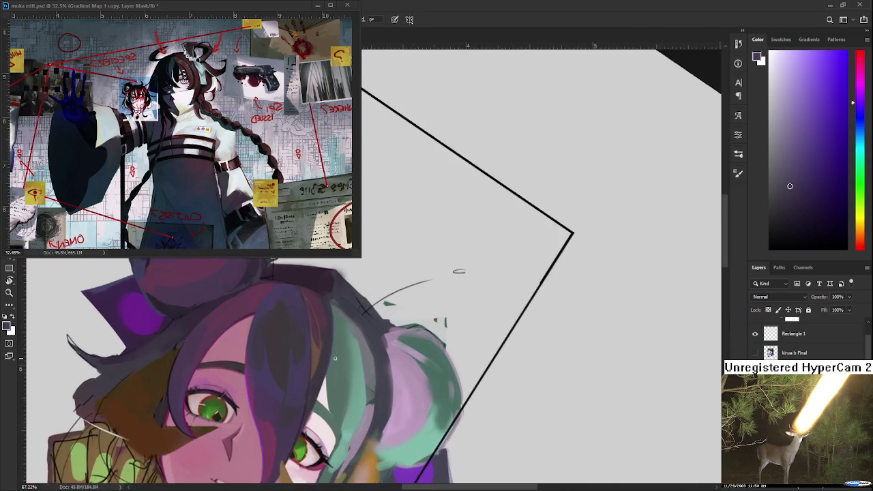
alt+click(306, 339)
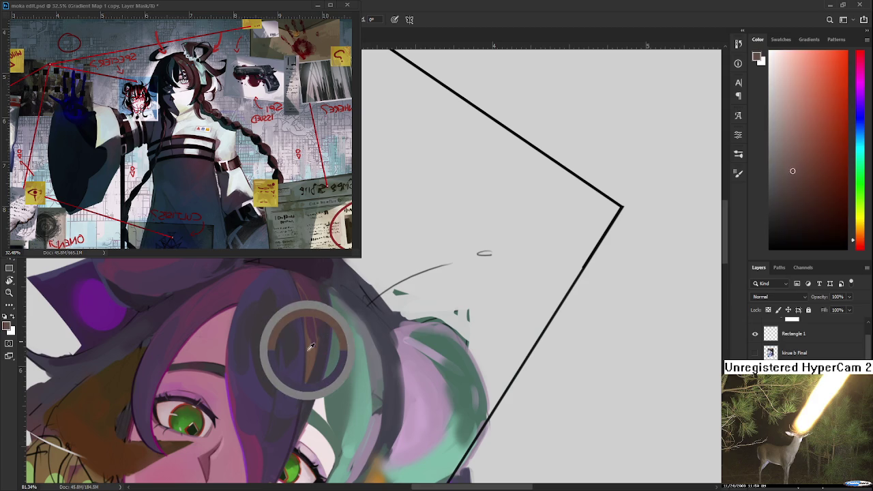
alt+click(312, 349)
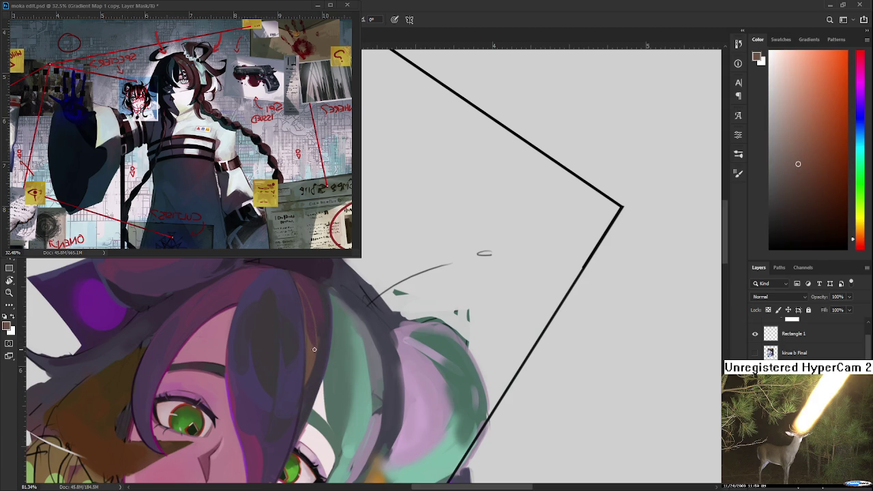
alt+click(313, 355)
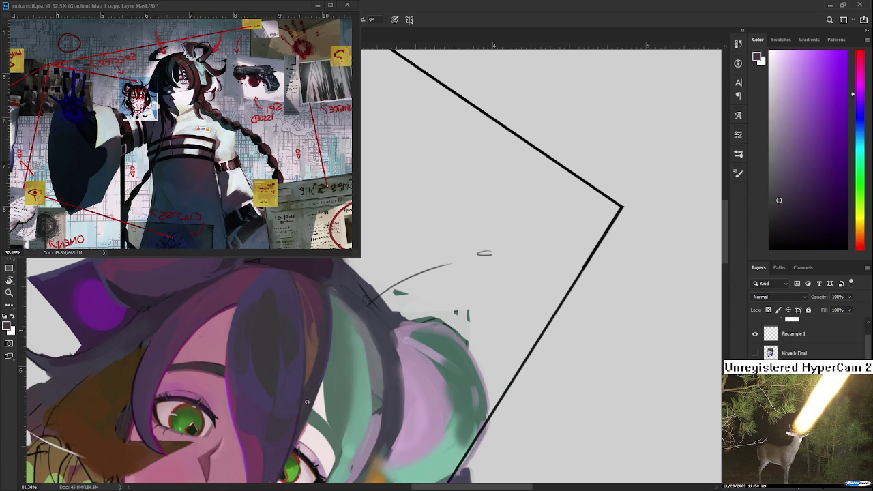
- Sample magenta-pink, dark reddish-brown and purplish tones near the top bun
drag(324, 329, 320, 380)
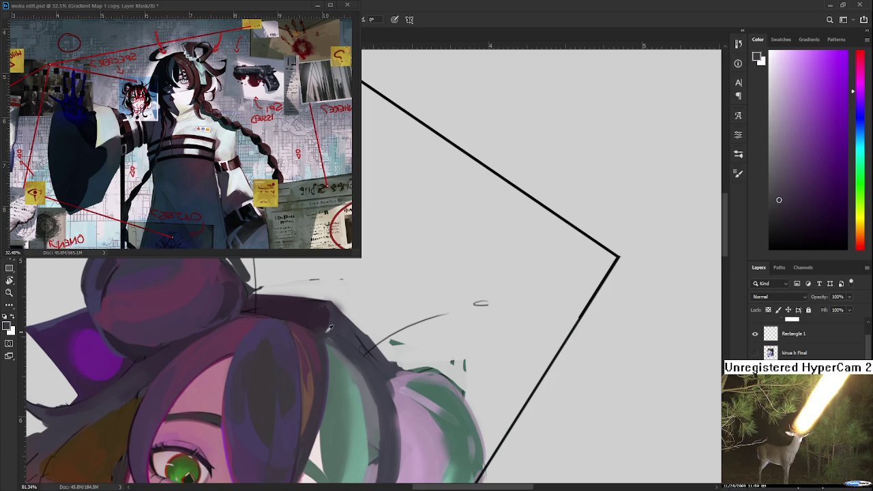
alt+click(309, 360)
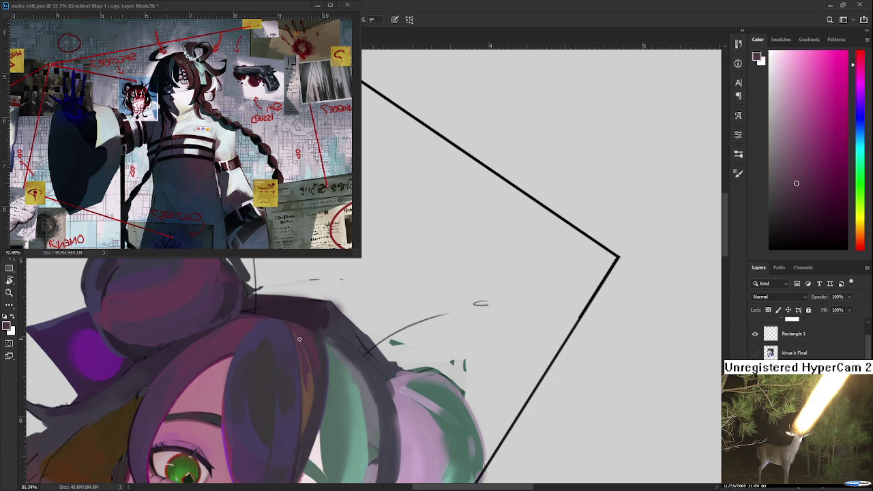
alt+click(311, 365)
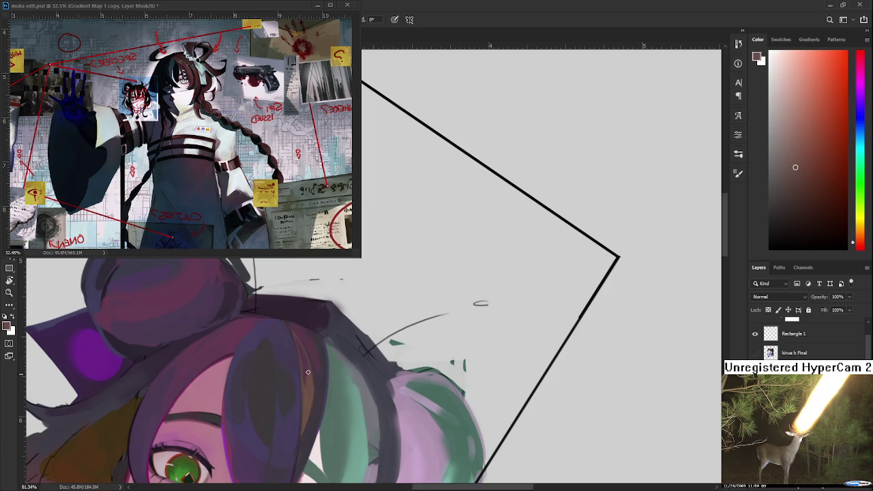
alt+click(304, 388)
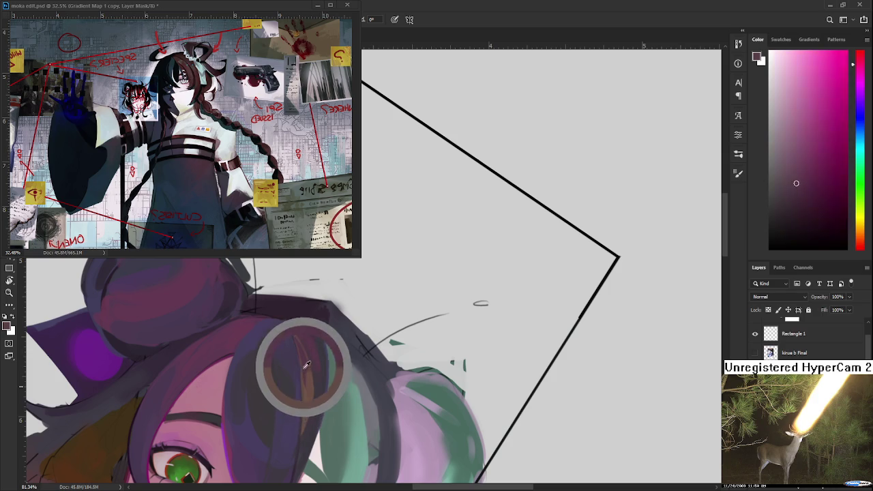
alt+click(293, 331)
scroll(296, 311, down, 1)
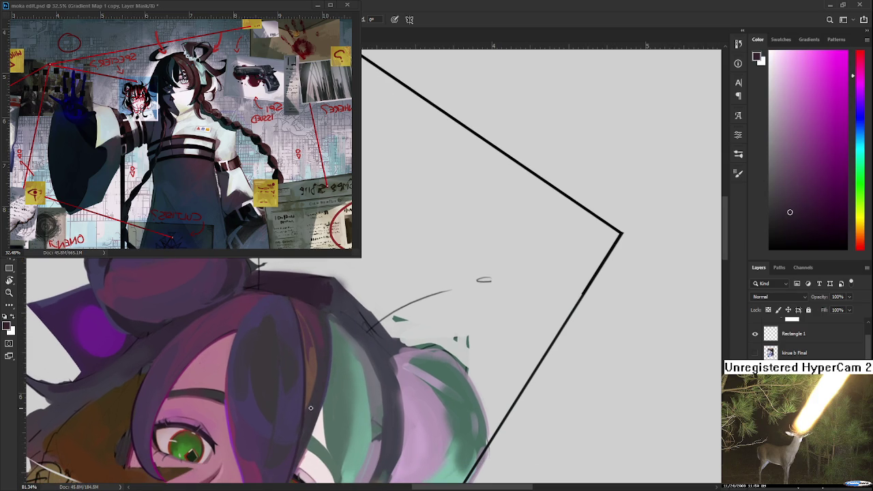
- Sample dark magenta and purple from the hair and paint along the strands near the bun
scroll(310, 407, down, 3)
scroll(310, 408, up, 1)
scroll(311, 408, up, 2)
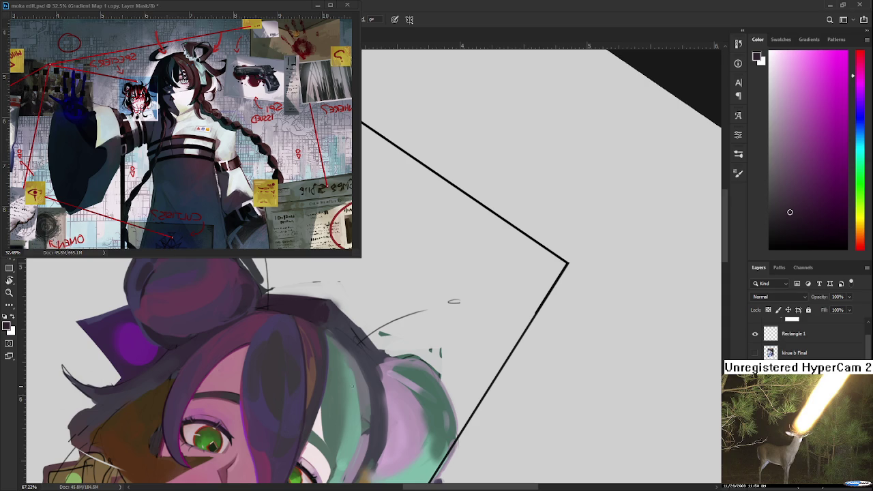
drag(256, 322, 285, 306)
alt+click(285, 309)
alt+click(292, 311)
alt+click(297, 309)
drag(297, 308, 307, 298)
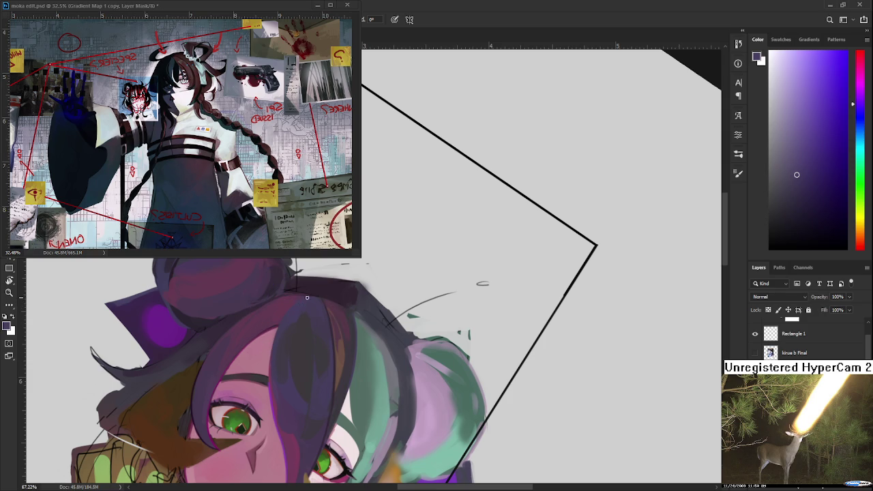
- Paint sampled magenta into the hair beside the top bun
alt+click(301, 303)
alt+click(303, 298)
alt+click(310, 294)
mouse_move(303, 298)
mouse_down()
mouse_move(295, 298)
mouse_move(308, 294)
mouse_up()
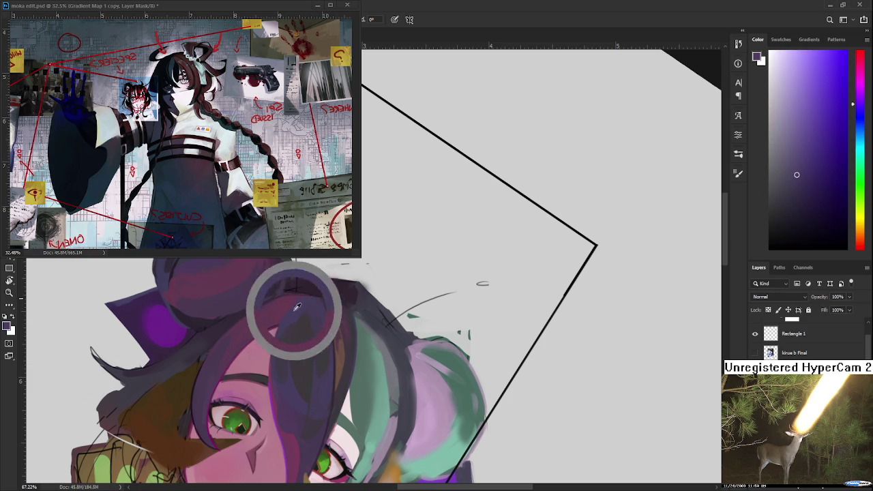
- Sample further hair tones, ending on a brownish red, after a rotated check
alt+click(295, 316)
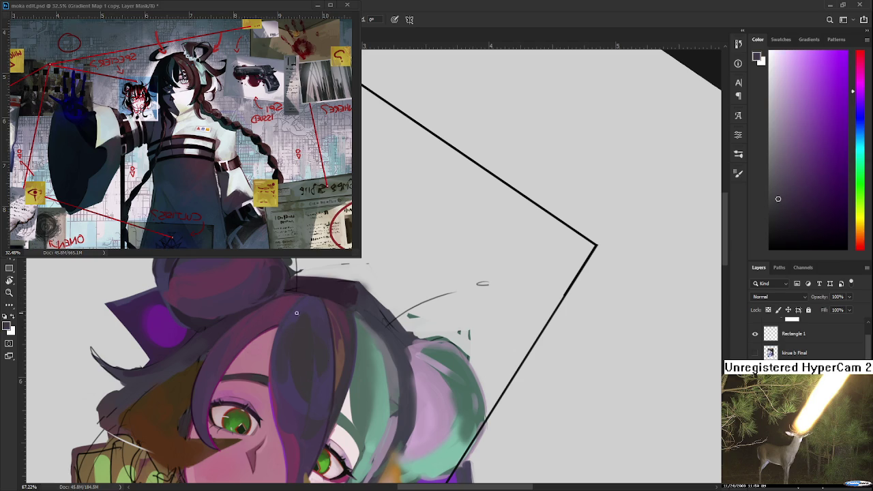
alt+click(300, 303)
alt+click(307, 298)
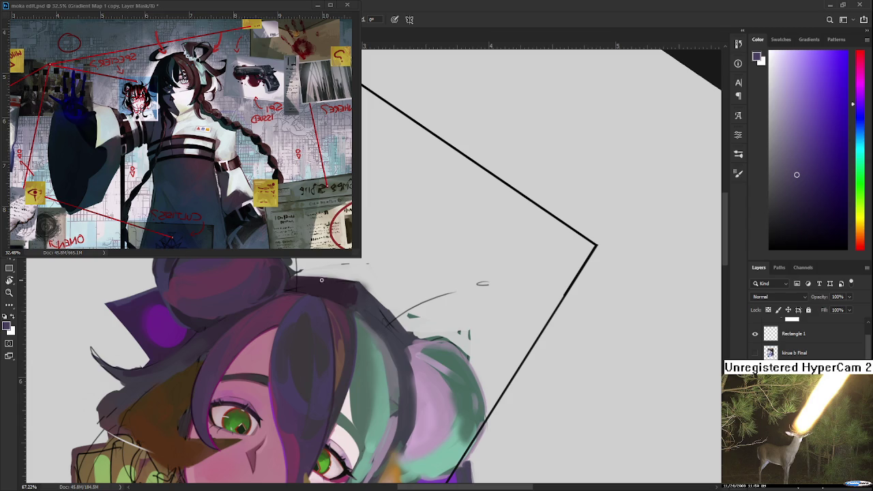
mouse_move(321, 325)
mouse_down()
mouse_move(350, 362)
mouse_move(329, 340)
mouse_up()
alt+click(308, 334)
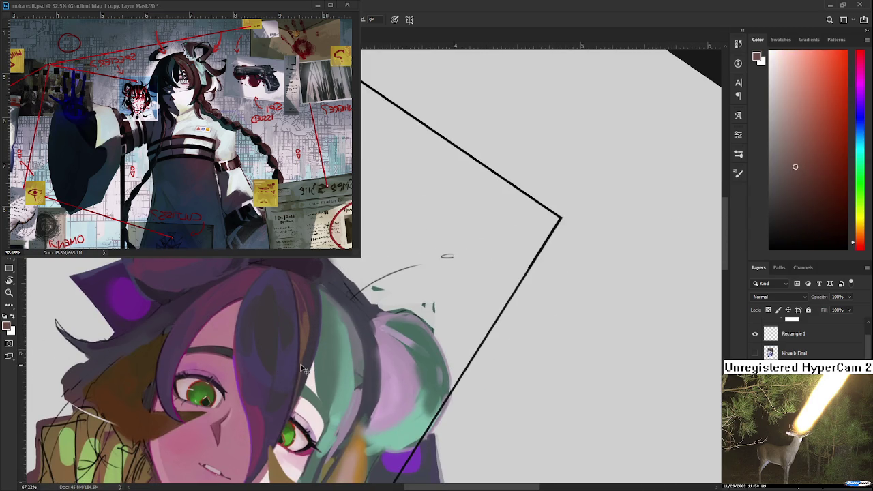
drag(289, 356, 326, 392)
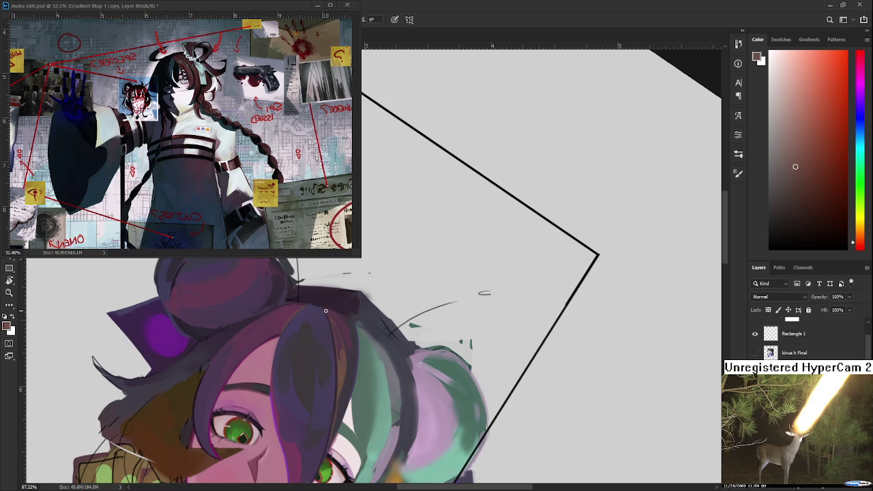
scroll(429, 326, down, 3)
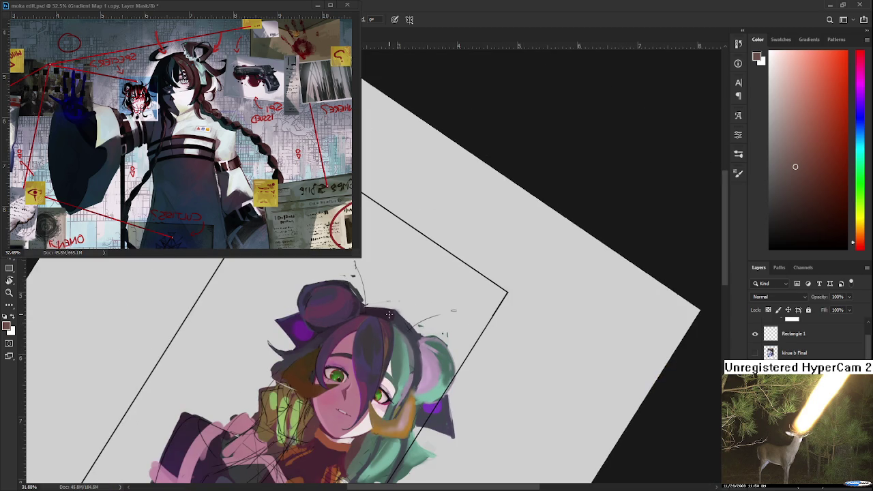
- Zoom in near the frame corner and sample purple from the hair
scroll(385, 332, up, 1)
scroll(385, 341, up, 1)
scroll(385, 355, up, 1)
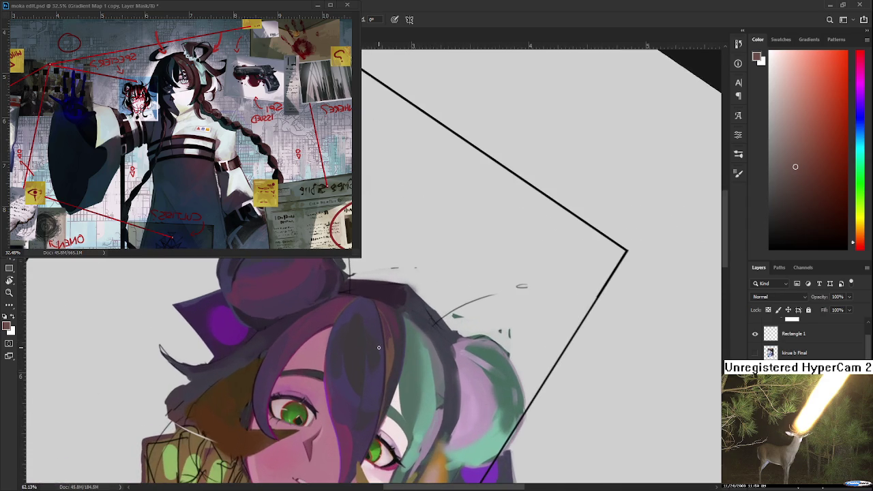
scroll(385, 369, up, 2)
drag(385, 369, 327, 360)
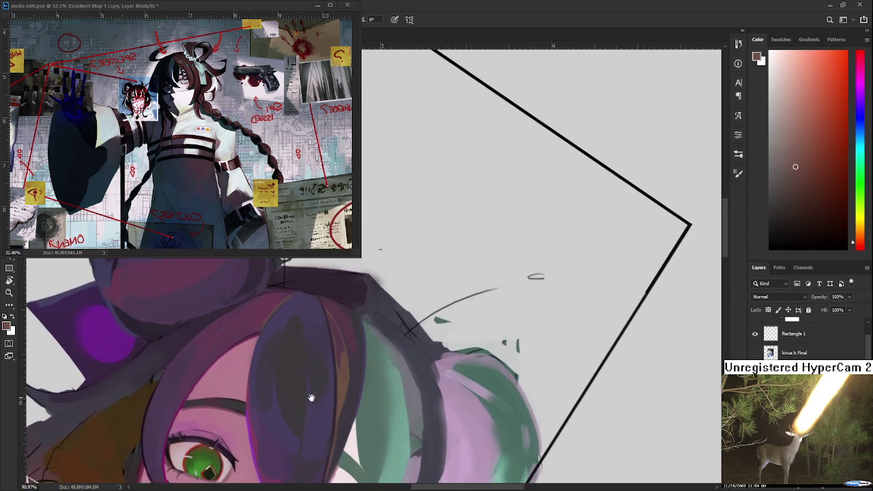
alt+click(327, 360)
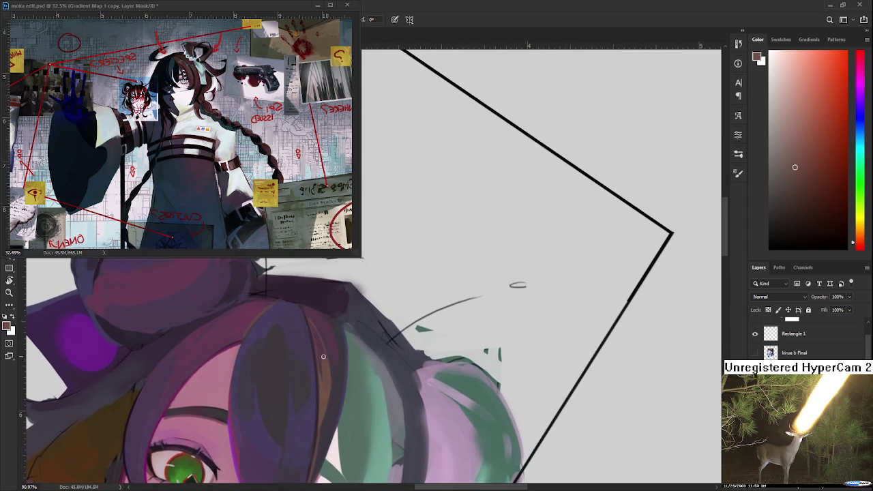
alt+click(331, 386)
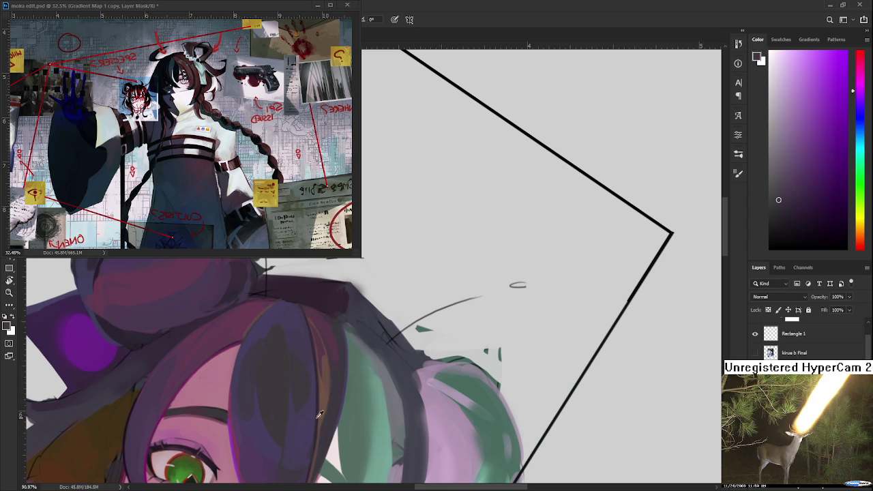
- Resample hair purples, settling on a darker magenta purple for the fringe
alt+click(334, 372)
alt+click(333, 376)
alt+click(324, 402)
alt+click(328, 417)
scroll(327, 410, up, 2)
alt+click(325, 406)
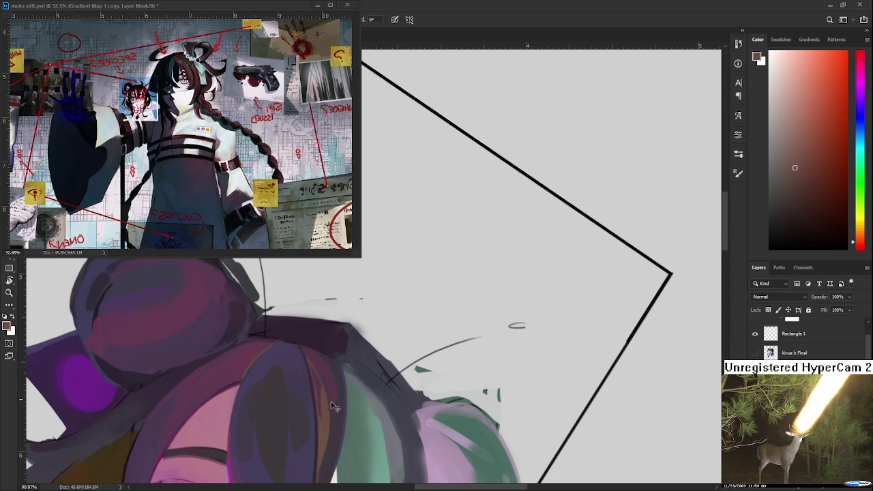
click(325, 400)
alt+click(327, 407)
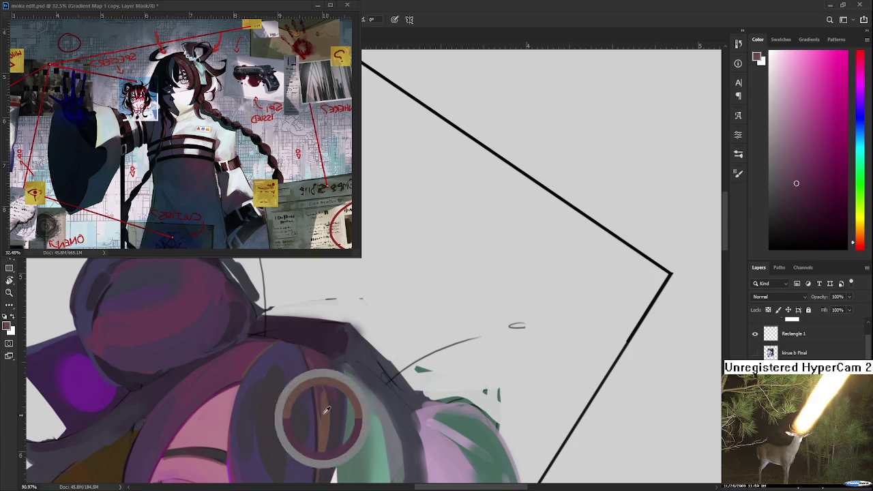
alt+click(328, 394)
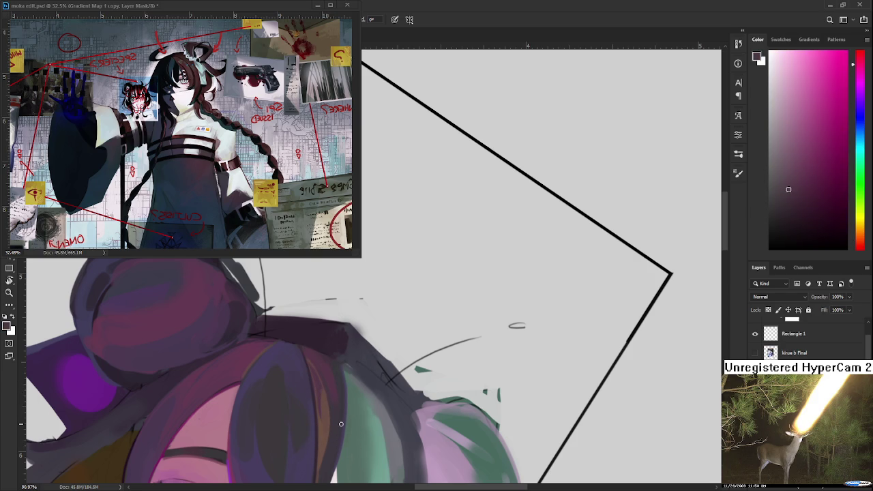
- Sample a brown-red from the artwork and work it into the fringe strands
scroll(315, 390, up, 1)
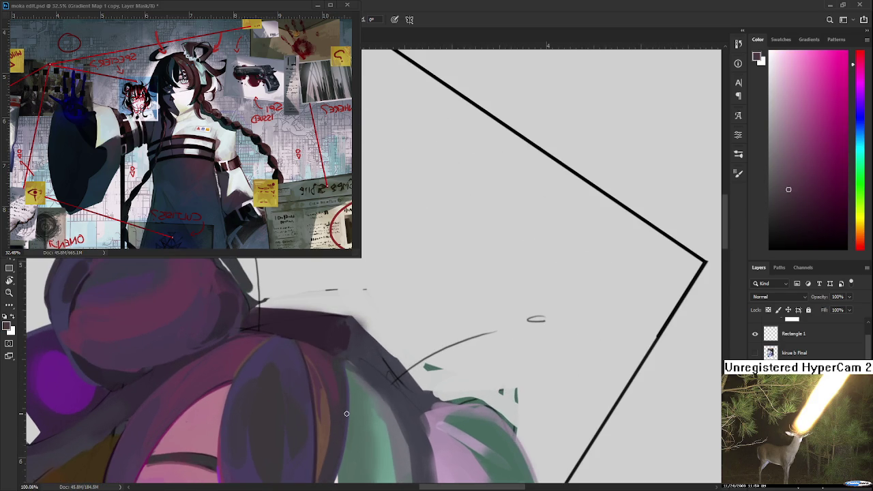
alt+click(320, 389)
alt+click(330, 401)
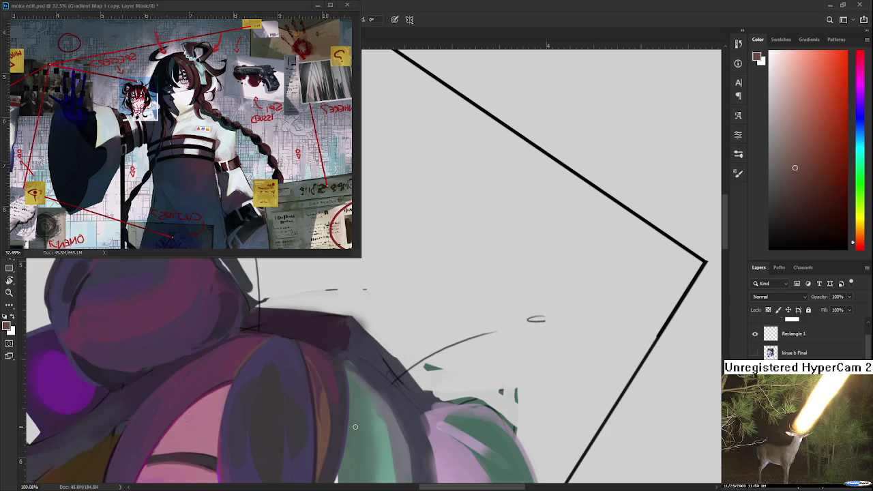
scroll(387, 396, down, 1)
scroll(389, 394, down, 1)
scroll(394, 386, down, 1)
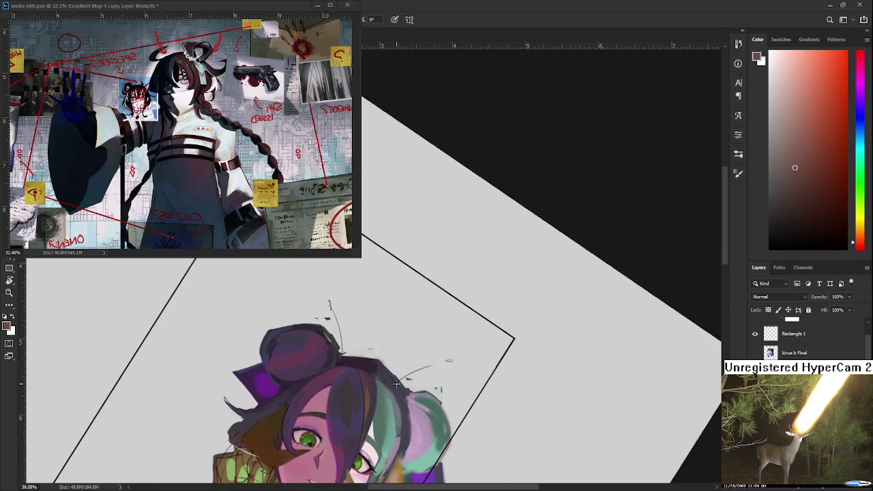
scroll(395, 384, up, 1)
scroll(386, 383, up, 1)
- Rotate the view and sample pink-magenta and lighter pink tones near the face
mouse_move(386, 383)
mouse_down()
mouse_move(309, 360)
mouse_move(309, 338)
mouse_move(306, 353)
mouse_up()
alt+click(309, 338)
alt+click(299, 347)
alt+click(300, 351)
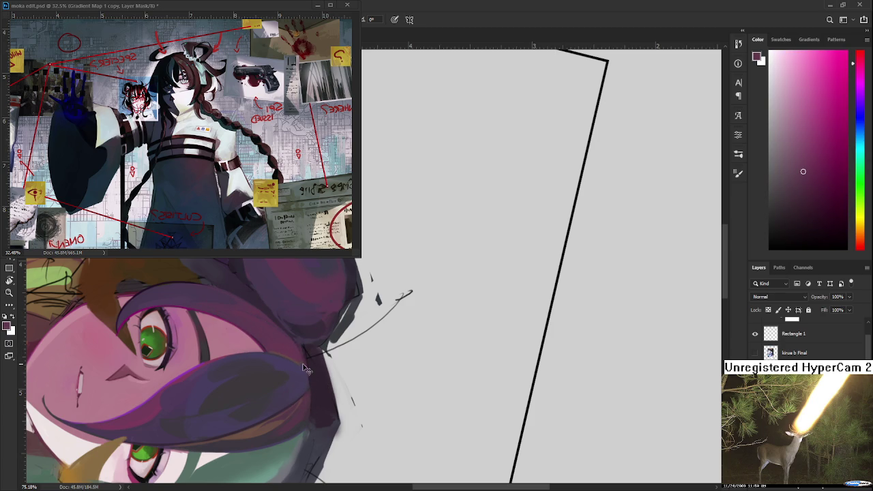
- Sample the side strand's dark purple and refine it to a muted grey-purple
alt+click(312, 375)
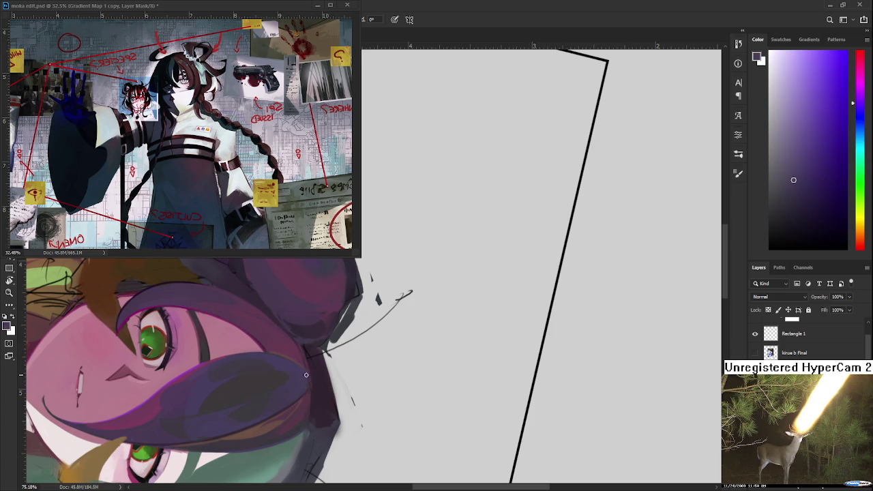
alt+click(310, 368)
alt+click(314, 365)
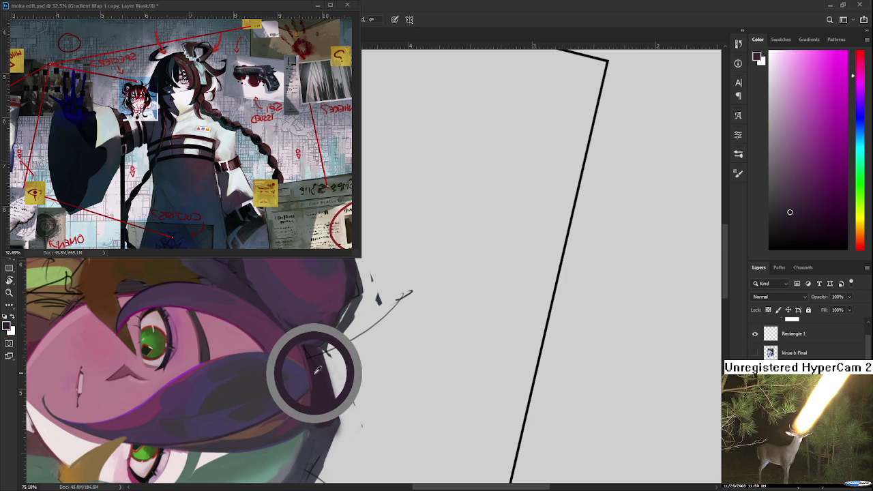
mouse_move(315, 366)
mouse_down()
mouse_move(322, 388)
mouse_move(326, 351)
mouse_up()
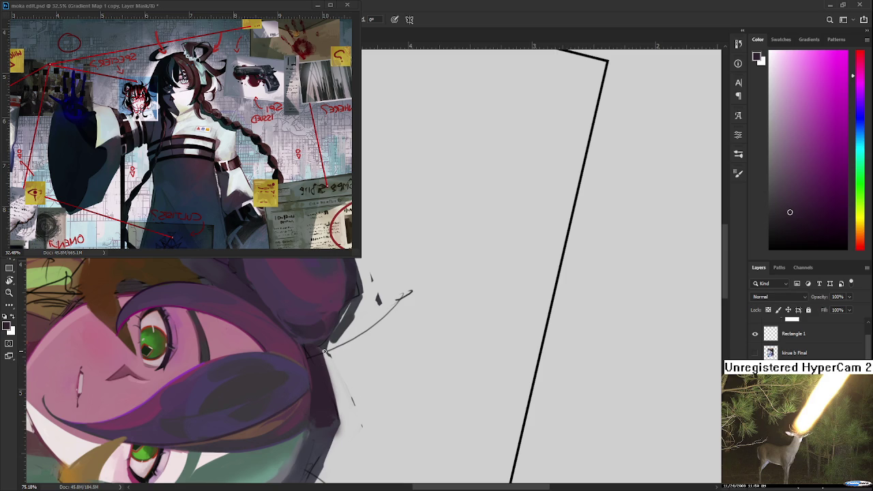
drag(308, 366, 302, 345)
key(r)
mouse_move(300, 358)
mouse_down()
mouse_move(364, 376)
mouse_move(355, 304)
mouse_up()
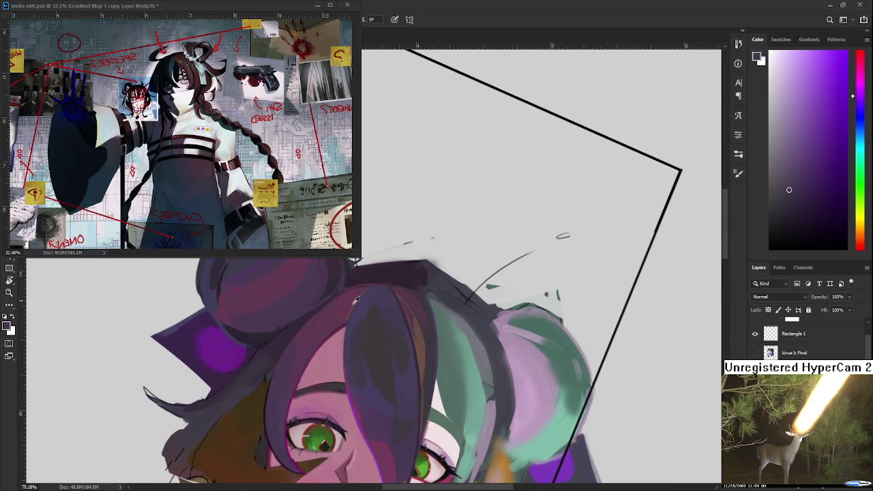
- Sample magenta and dark purples from the hair around the top bun
alt+click(314, 310)
alt+click(355, 295)
scroll(347, 302, up, 2)
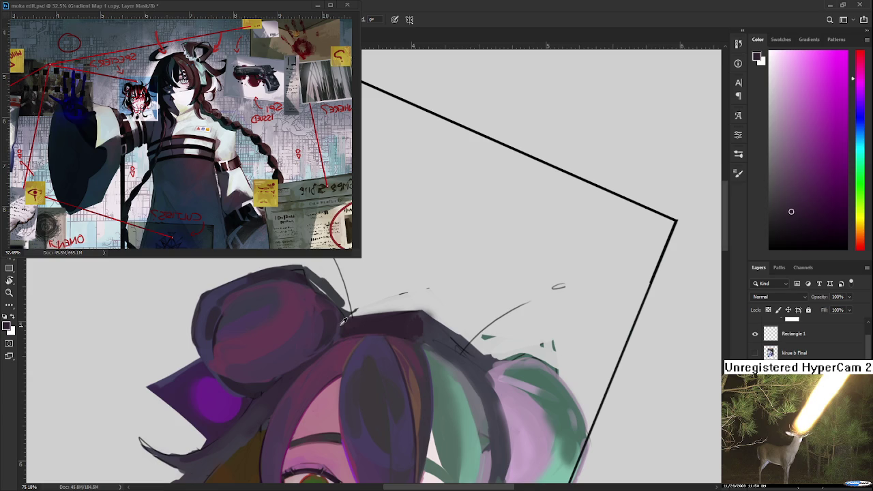
alt+click(335, 311)
alt+click(336, 331)
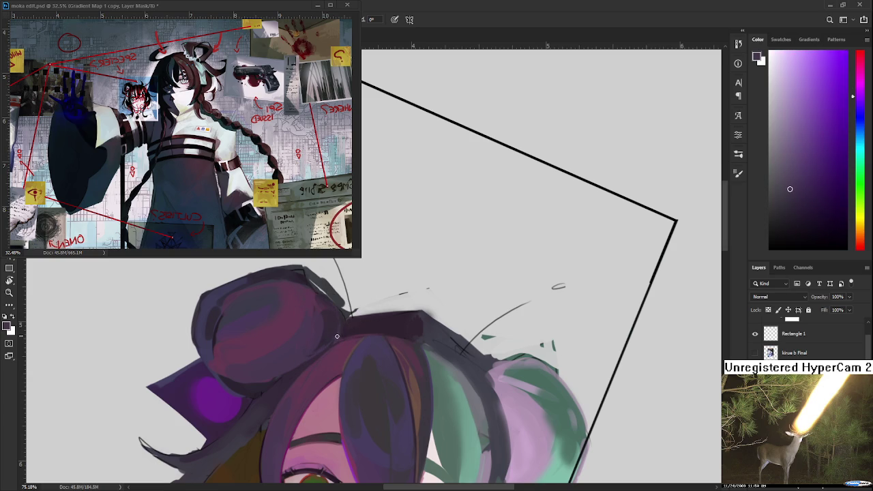
alt+click(336, 336)
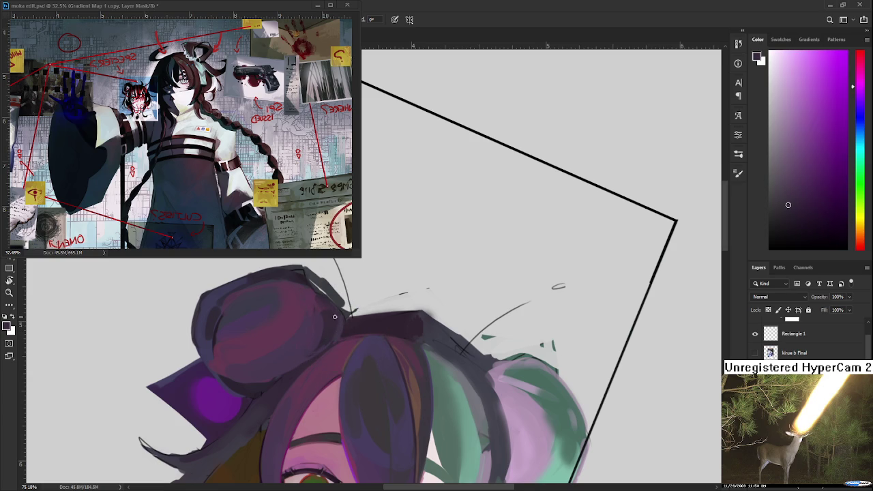
alt+click(335, 314)
alt+click(335, 327)
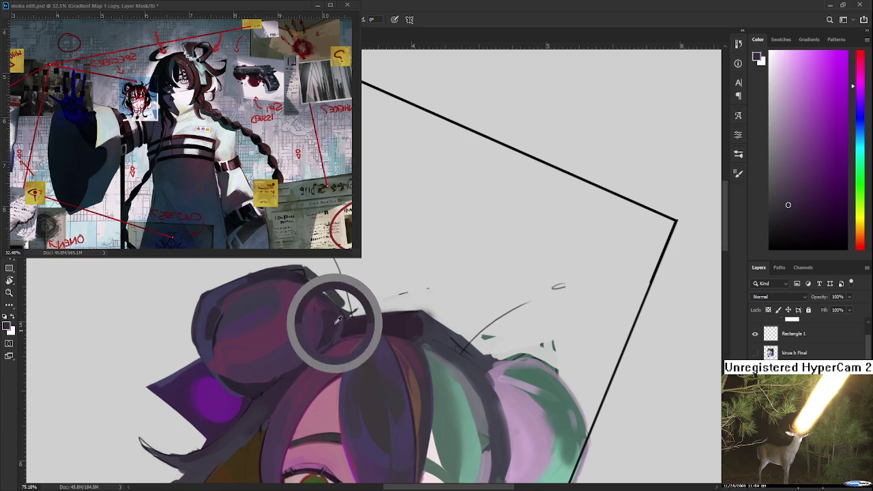
- Dab dark purple shadow where the bun meets the head
alt+click(336, 317)
alt+click(335, 313)
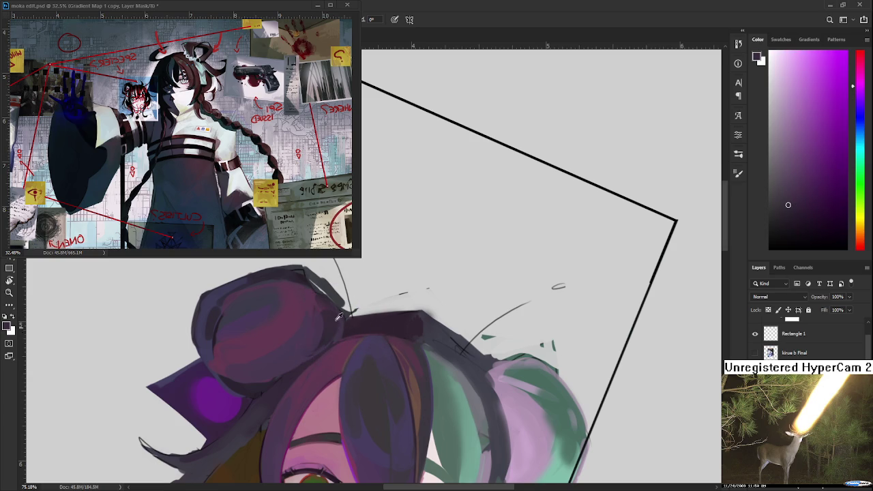
alt+click(335, 326)
alt+click(337, 335)
alt+click(345, 327)
alt+click(346, 303)
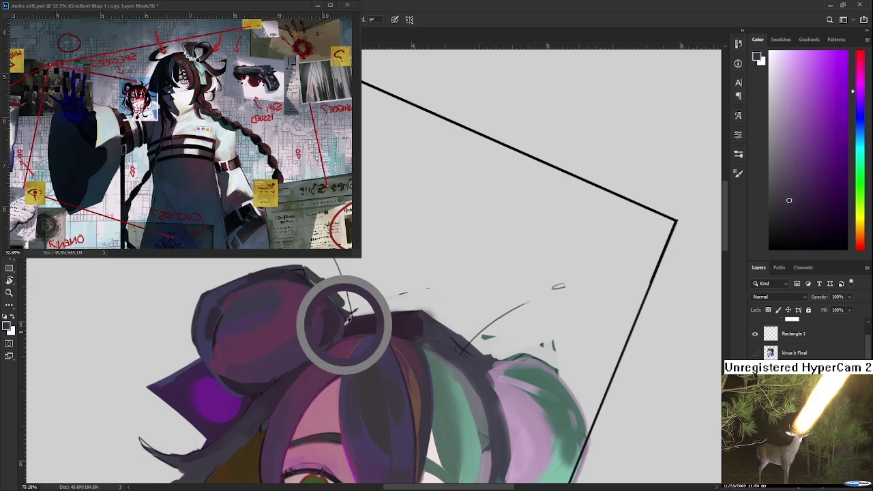
alt+click(345, 318)
alt+click(344, 326)
- Deepen the dark band at the bun's base with repeatedly resampled purples
alt+click(329, 330)
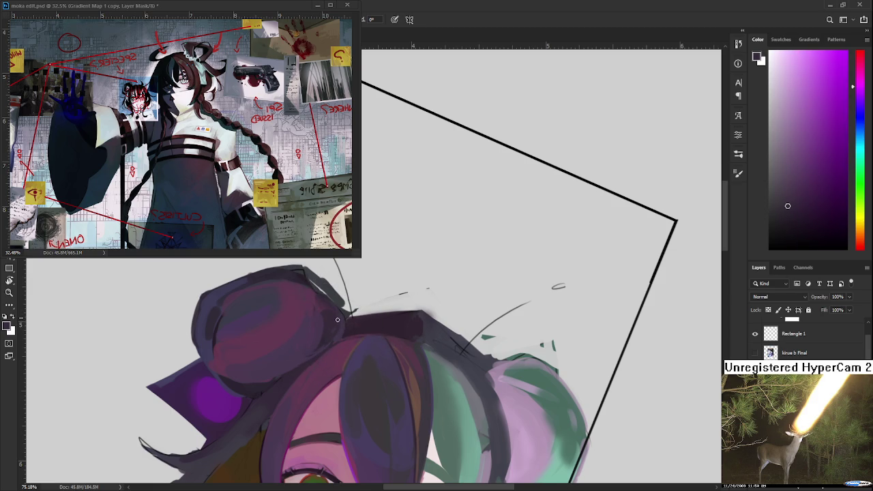
alt+click(334, 332)
alt+click(336, 322)
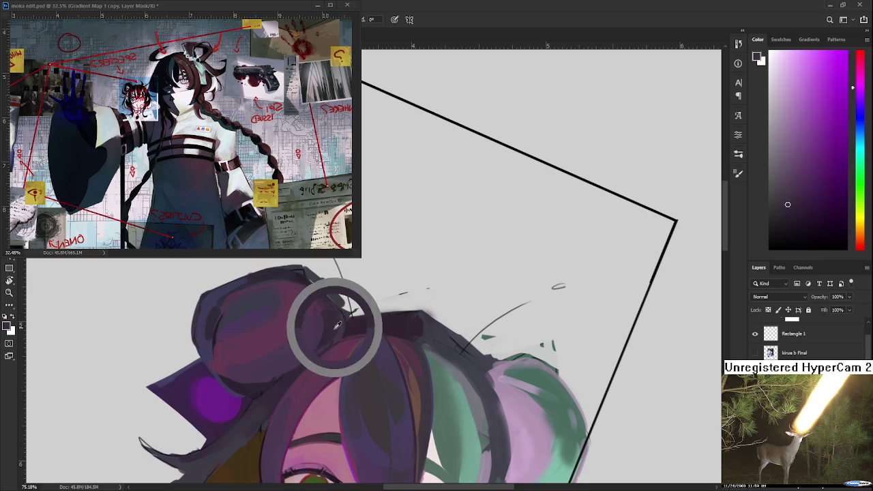
alt+click(331, 333)
alt+click(343, 323)
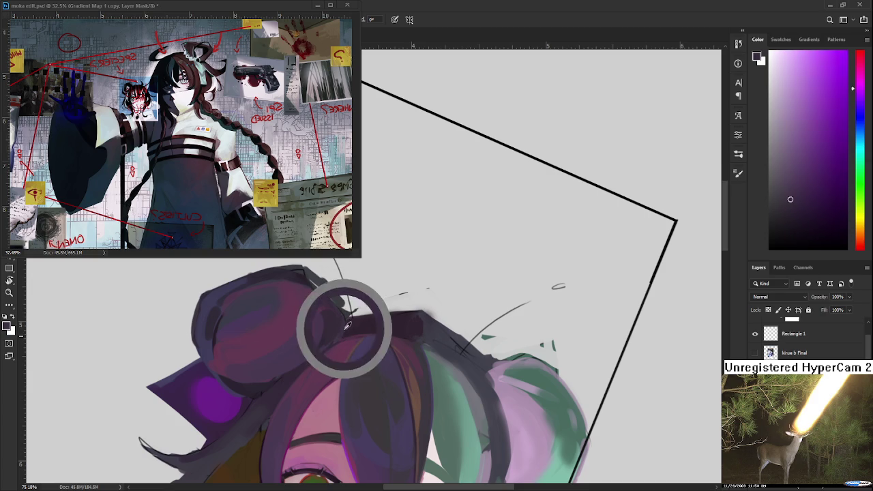
alt+click(343, 315)
alt+click(342, 331)
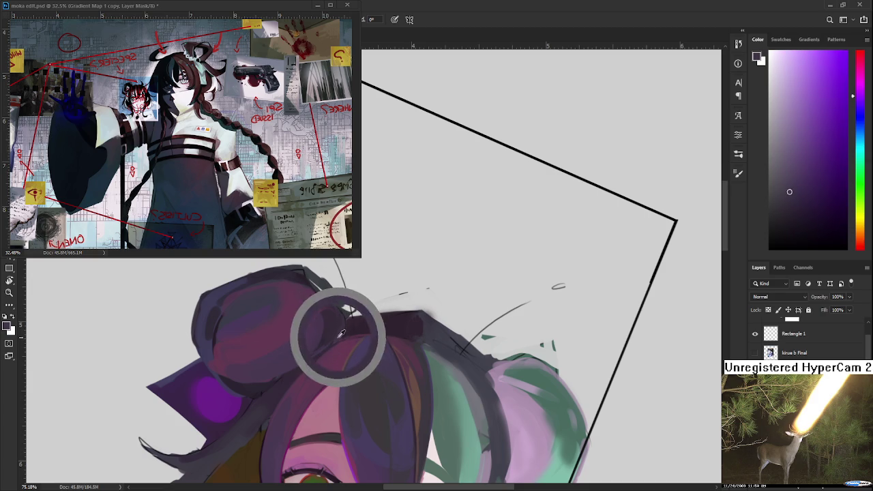
alt+click(343, 319)
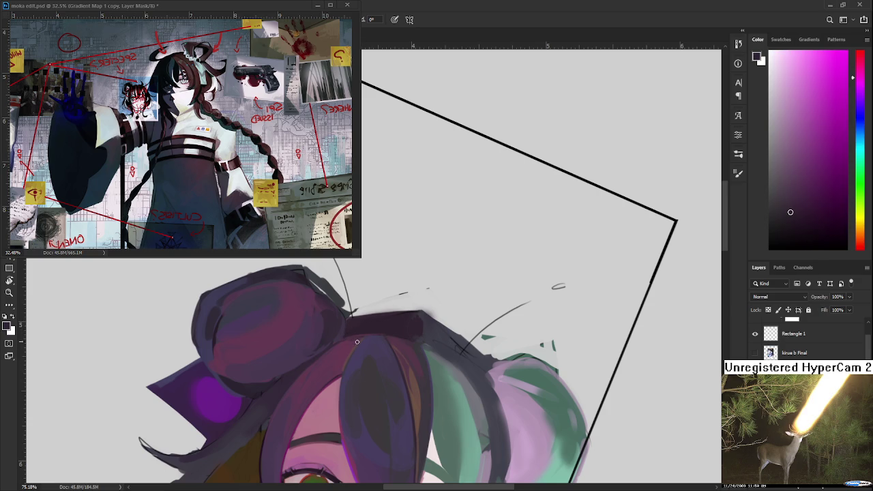
drag(359, 341, 362, 318)
scroll(336, 284, down, 5)
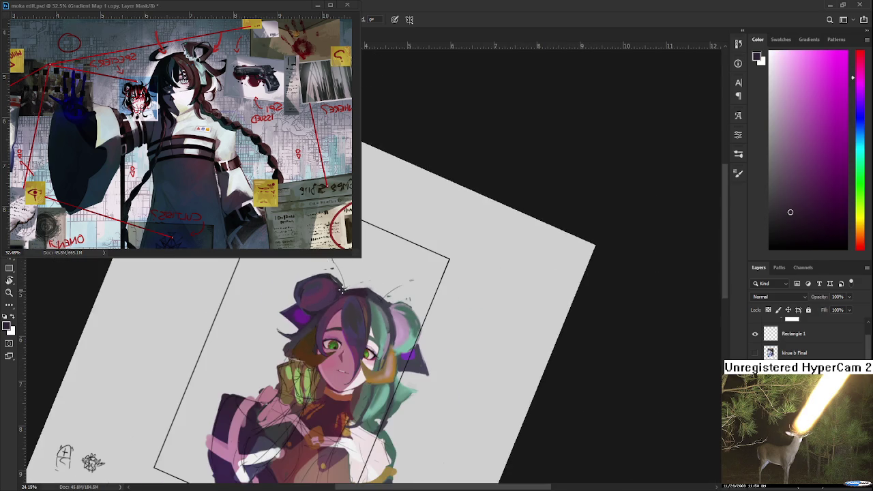
- Resample the bun's purple and extend the dark band under the top bun to the right
scroll(320, 307, up, 5)
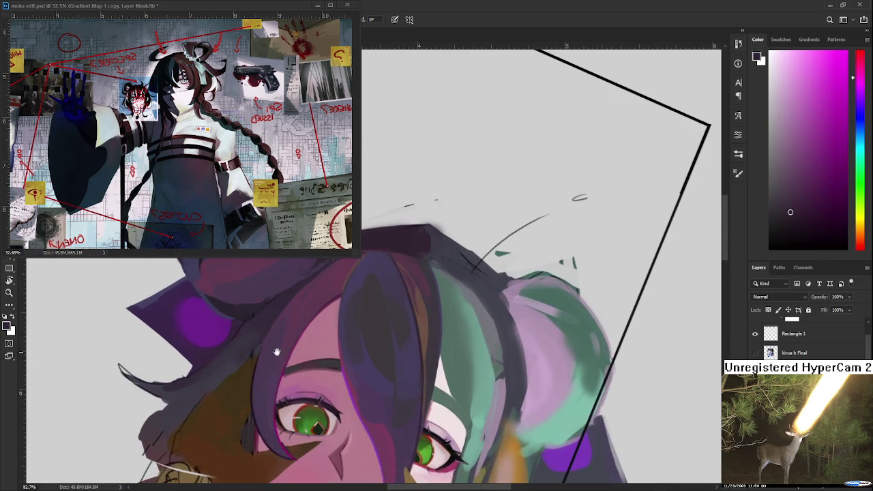
scroll(276, 347, up, 3)
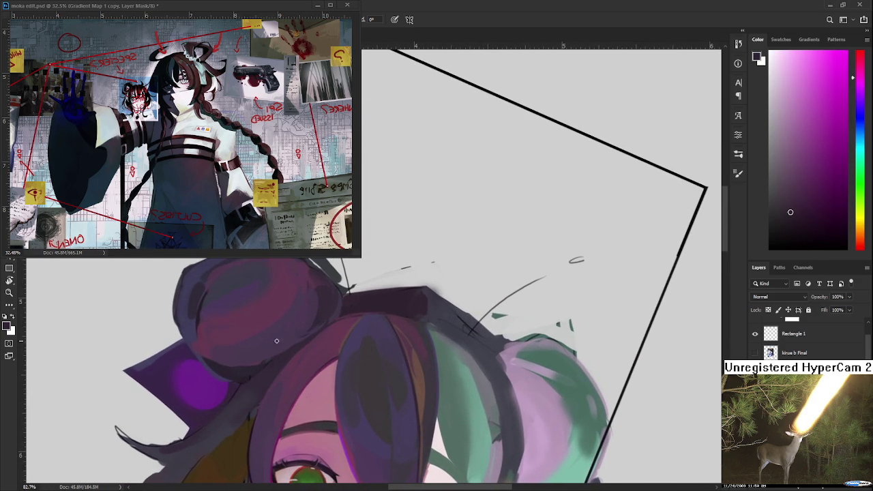
mouse_move(304, 329)
mouse_down()
mouse_move(260, 359)
mouse_move(288, 346)
mouse_up()
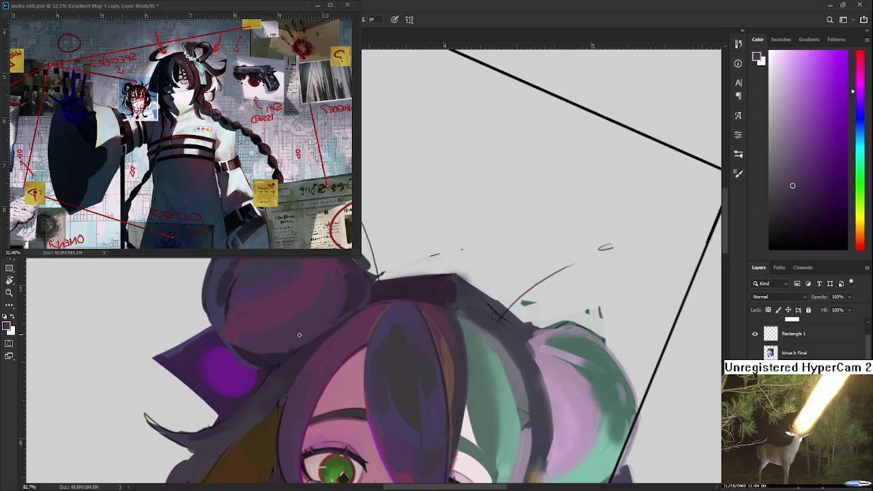
alt+click(352, 307)
alt+click(338, 304)
alt+click(346, 311)
scroll(325, 331, down, 5)
scroll(325, 332, down, 1)
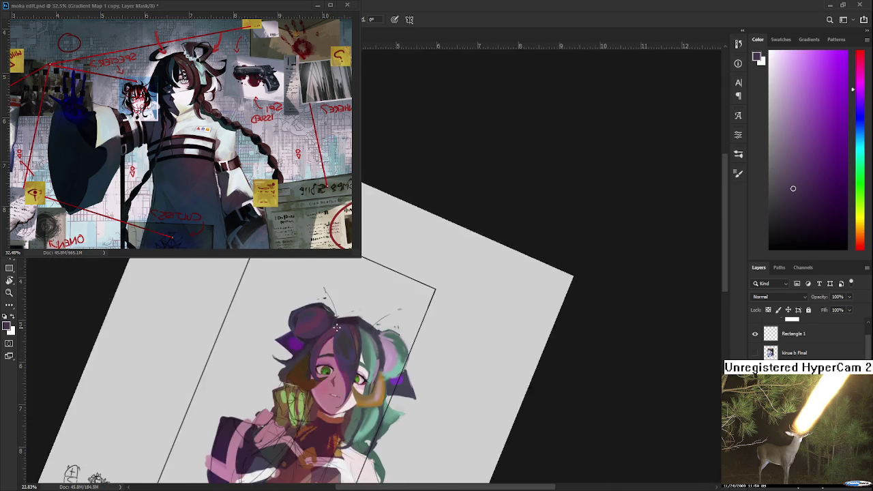
scroll(325, 332, down, 2)
scroll(389, 239, up, 3)
scroll(389, 239, up, 3)
scroll(389, 239, up, 1)
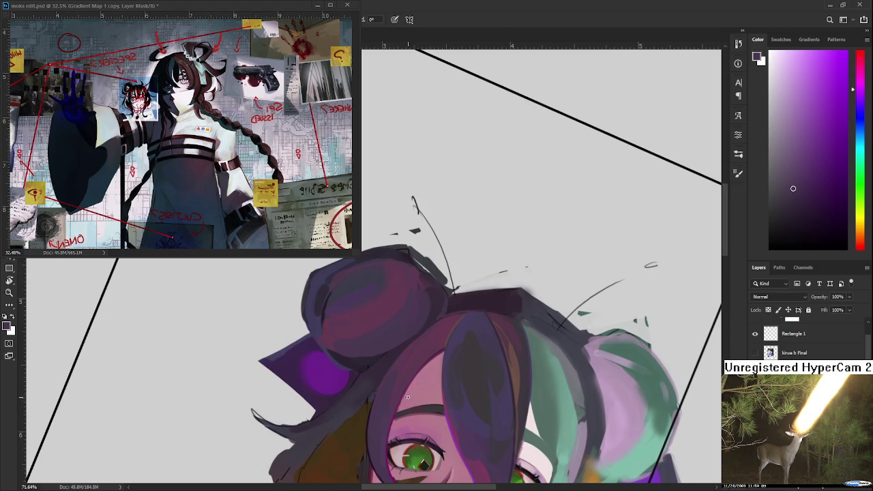
drag(389, 238, 397, 305)
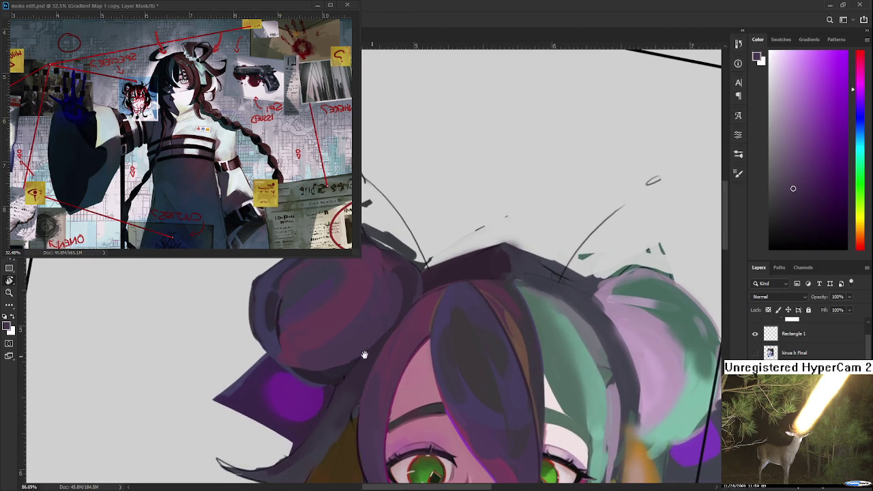
drag(368, 357, 359, 350)
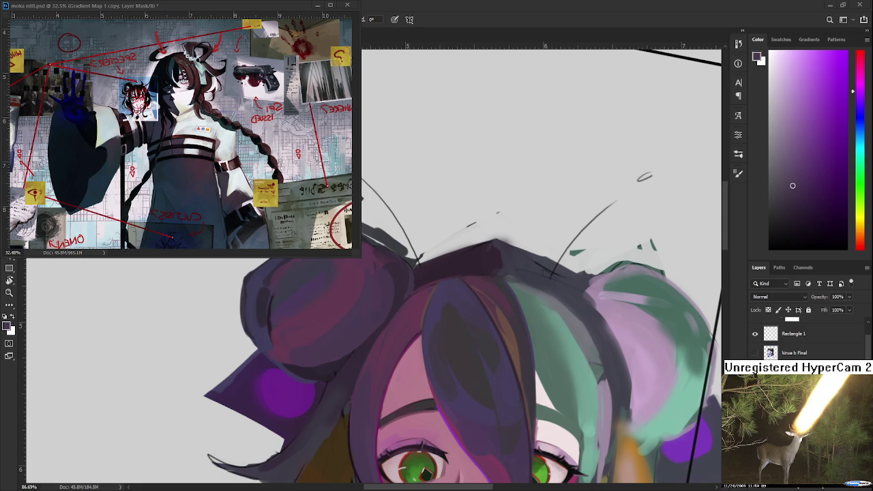
- Sample darker purple and magenta tones from the hair
alt+click(374, 332)
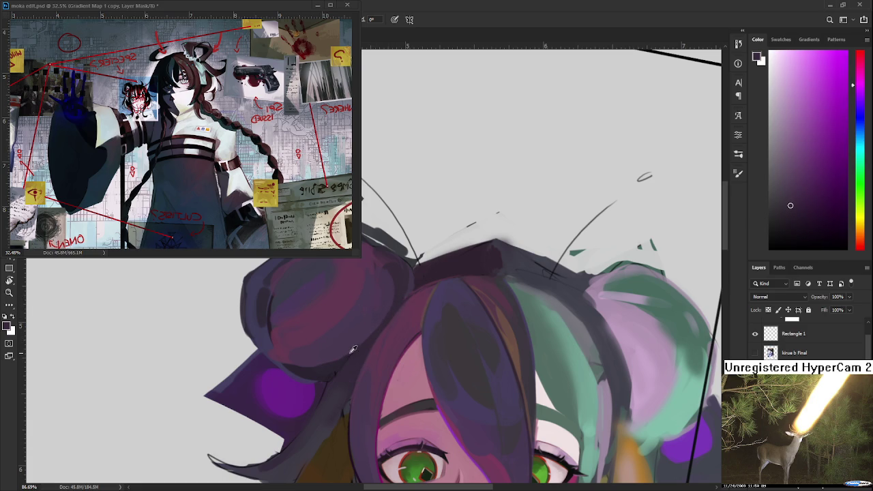
alt+click(373, 321)
alt+click(346, 313)
drag(345, 313, 313, 288)
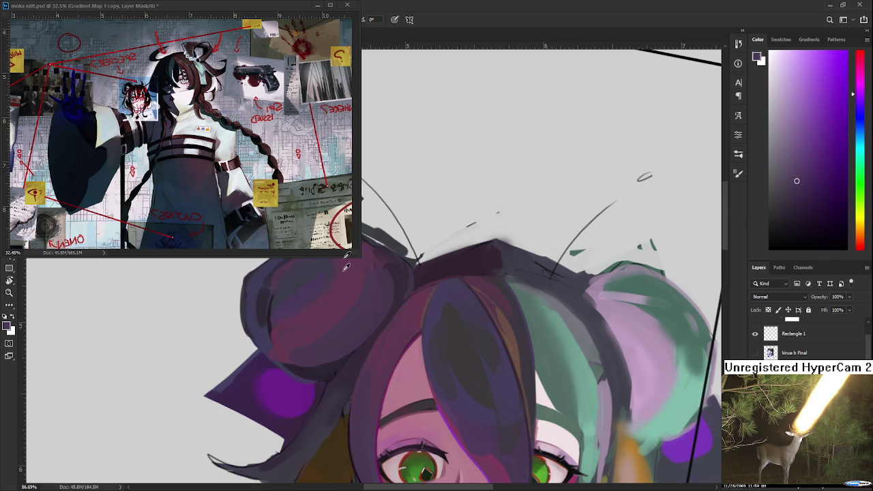
alt+click(346, 287)
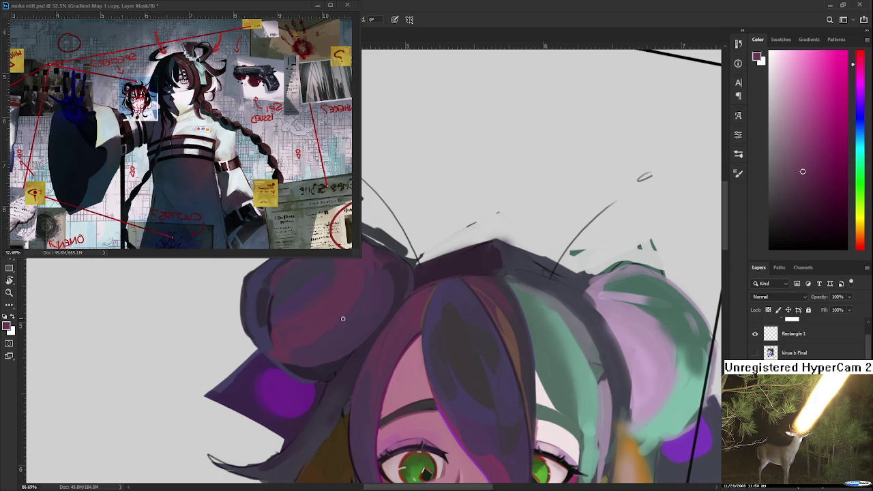
- Enlarge the brush and paint deep maroon-purple shading onto the left bun
drag(296, 339, 276, 309)
alt+click(274, 302)
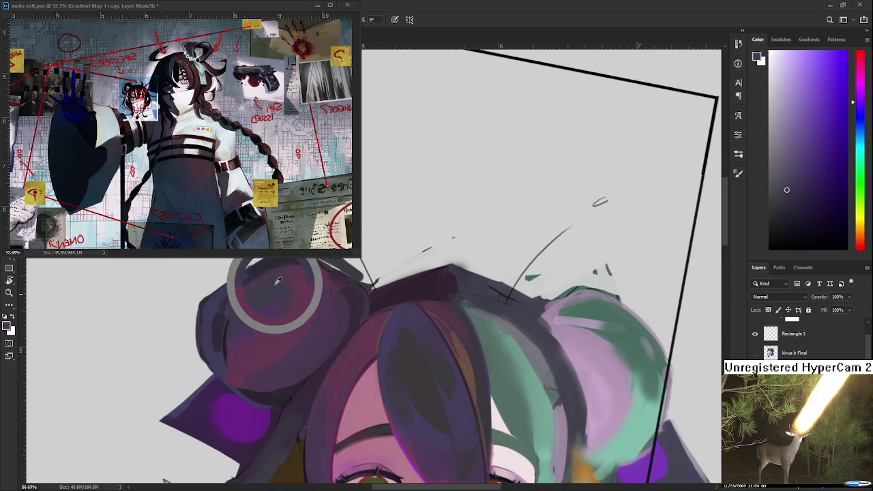
key(bracketright)
key(bracketright)
key(bracketright)
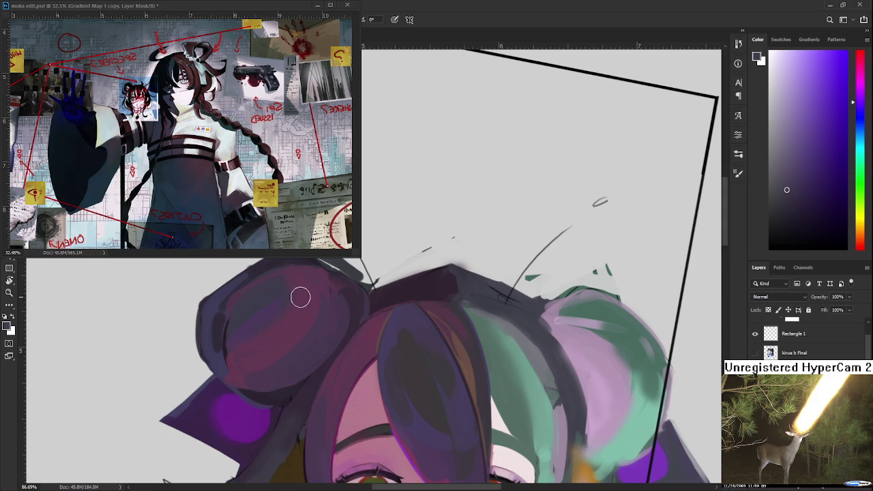
alt+click(311, 301)
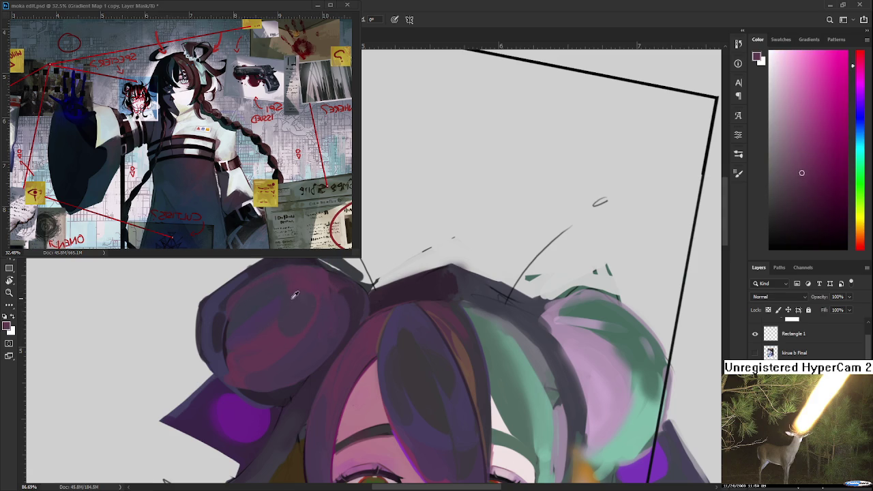
alt+click(292, 298)
mouse_move(312, 284)
mouse_down()
mouse_move(311, 321)
mouse_move(321, 311)
mouse_move(292, 303)
mouse_up()
- Sample purples from the hair buns and face, framing the top of the hair
drag(416, 362, 460, 383)
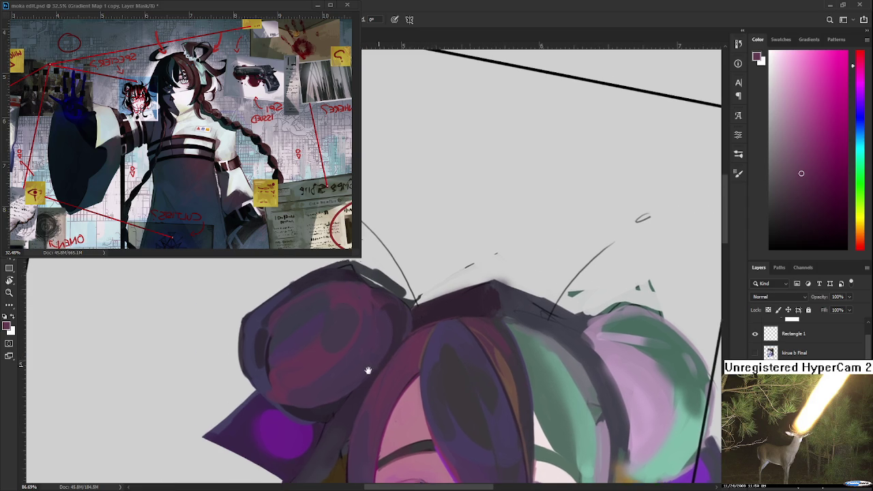
alt+click(346, 319)
drag(339, 335, 357, 310)
alt+click(377, 320)
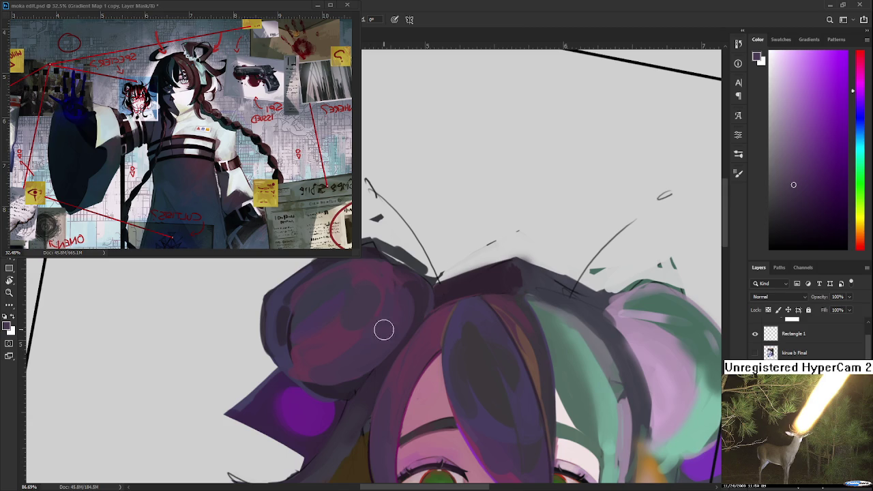
drag(400, 312, 383, 332)
alt+click(402, 311)
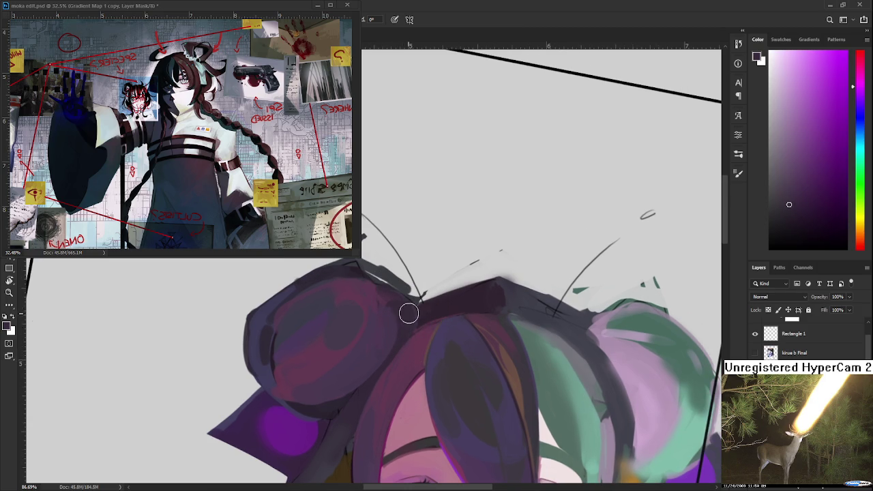
alt+click(386, 318)
drag(377, 346, 388, 289)
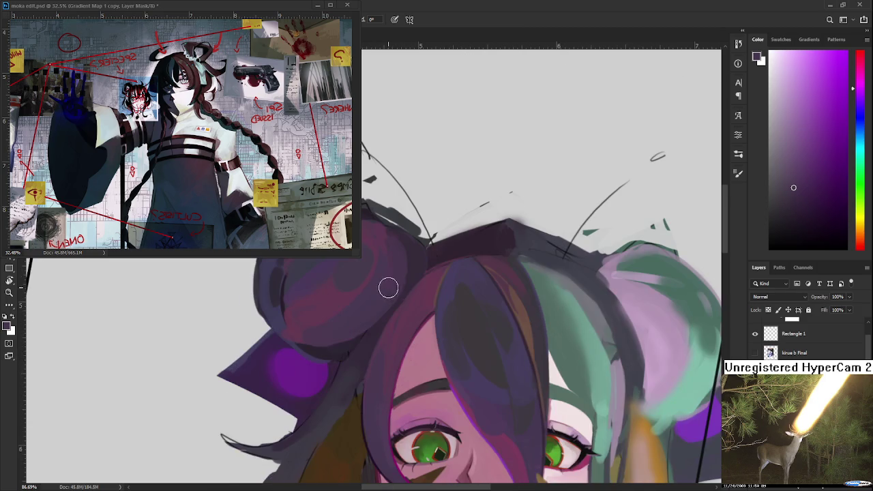
scroll(389, 388, up, 3)
alt+click(457, 382)
drag(368, 294, 368, 409)
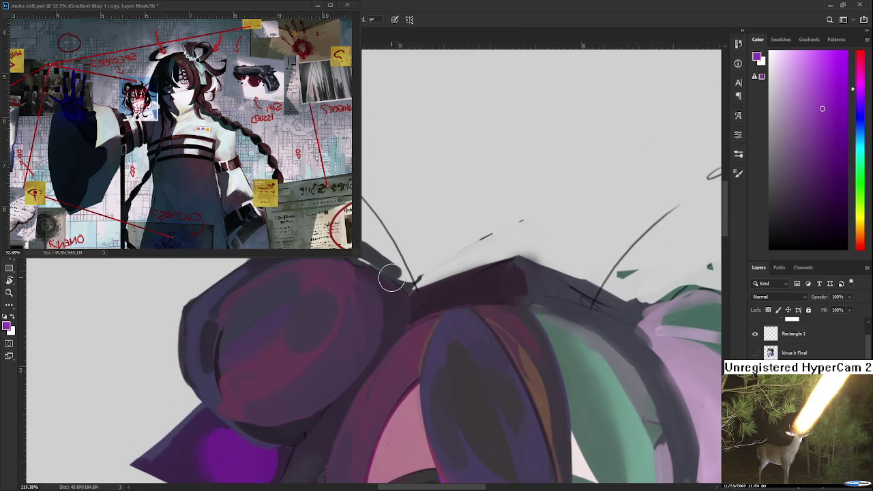
drag(391, 347, 386, 282)
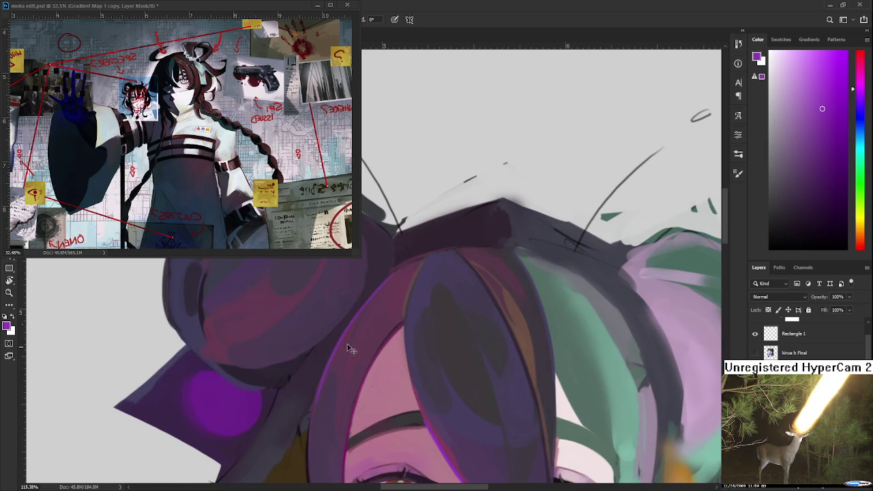
- Paint a bright purple rim stroke along the edge of the bangs
drag(392, 272, 315, 434)
key(ctrl+z)
drag(394, 275, 309, 445)
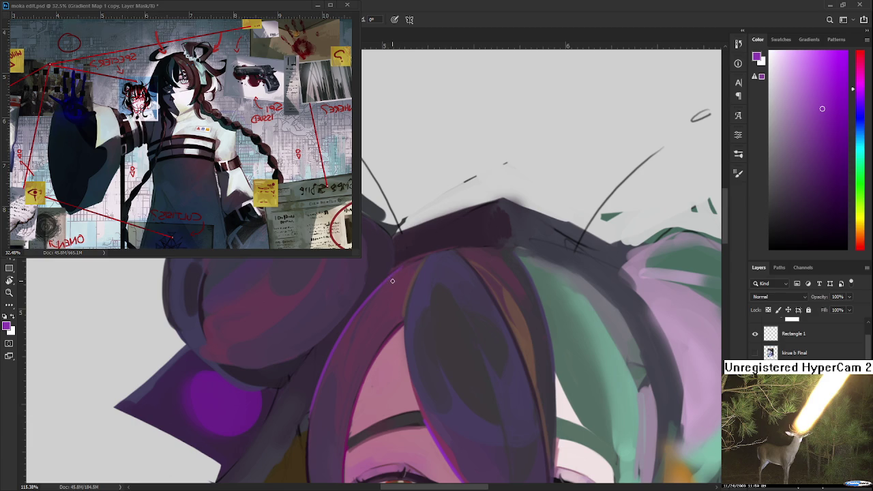
mouse_move(390, 280)
mouse_down()
mouse_move(372, 306)
mouse_move(385, 331)
mouse_move(421, 327)
mouse_move(413, 357)
mouse_up()
- Sample pink from the face and add a thin pink line under the left bun
alt+click(357, 393)
mouse_move(357, 334)
mouse_down()
mouse_move(333, 426)
mouse_move(399, 331)
mouse_move(273, 352)
mouse_move(264, 332)
mouse_move(281, 382)
mouse_up()
alt+click(285, 374)
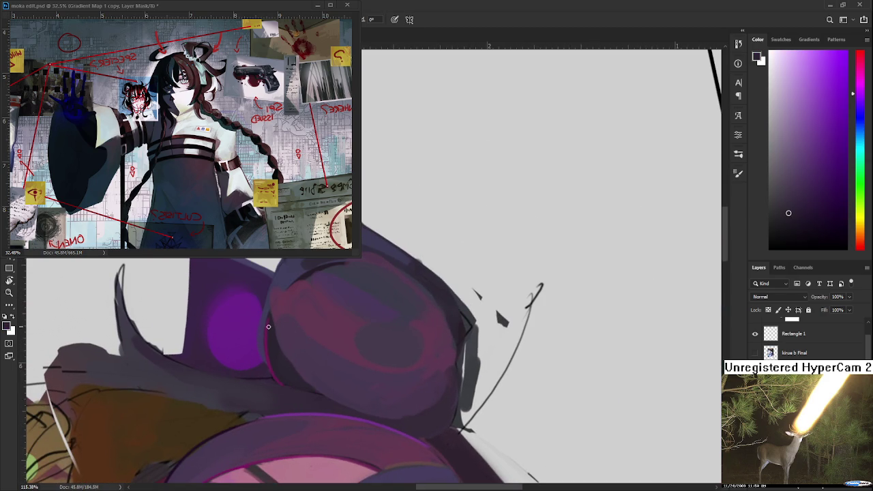
alt+click(276, 366)
key(r)
mouse_move(273, 372)
mouse_down()
mouse_move(355, 287)
mouse_move(293, 331)
mouse_up()
key(b)
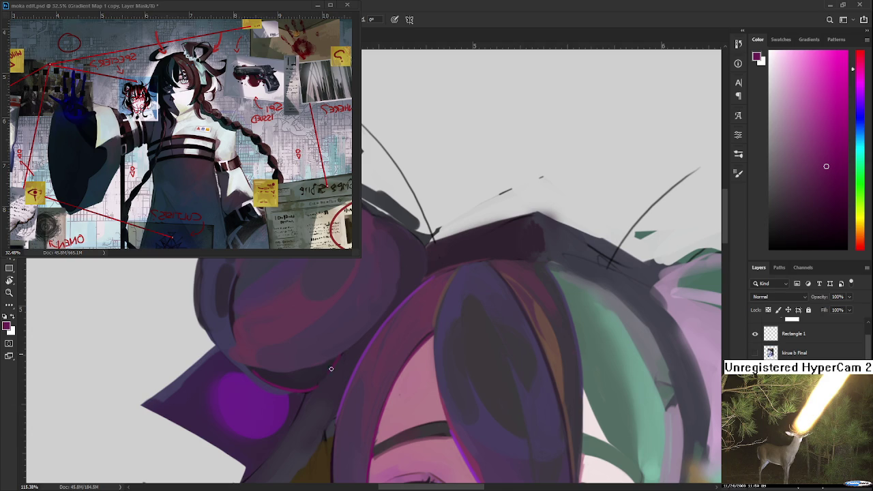
- Sample a range of darker and lighter purples from the left bun
alt+click(323, 370)
alt+click(340, 366)
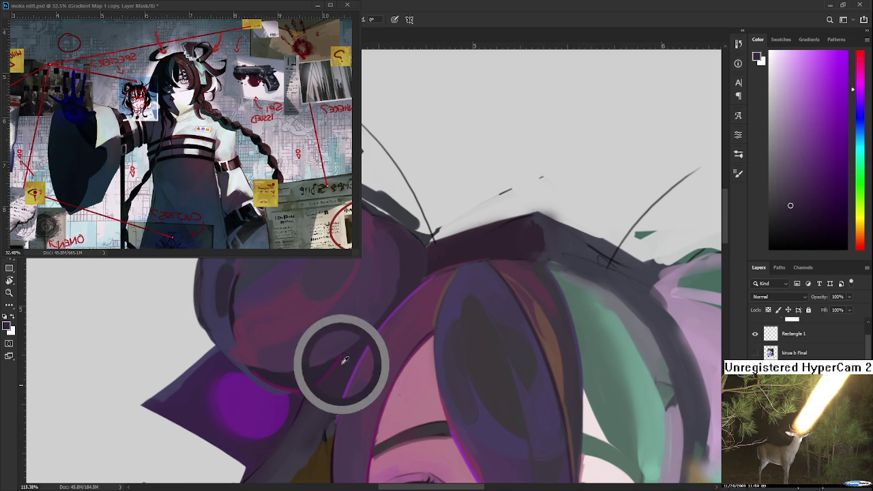
alt+click(341, 363)
alt+click(287, 366)
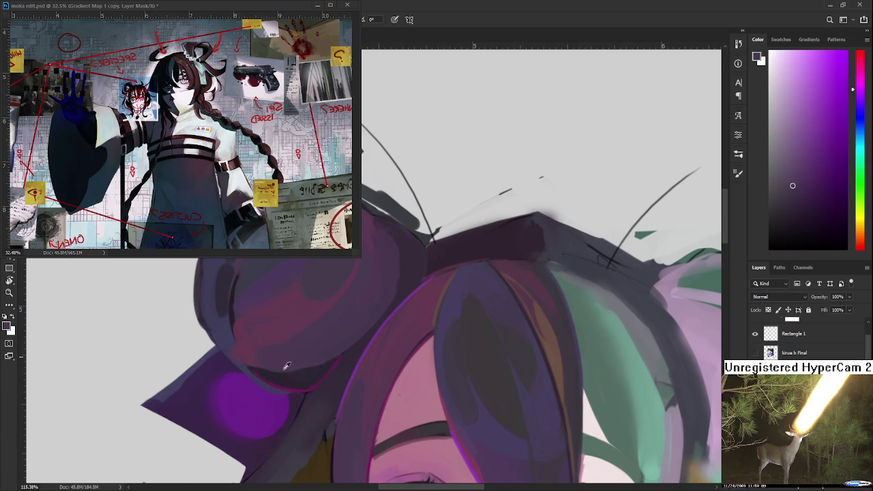
alt+click(292, 356)
alt+click(294, 369)
alt+click(300, 363)
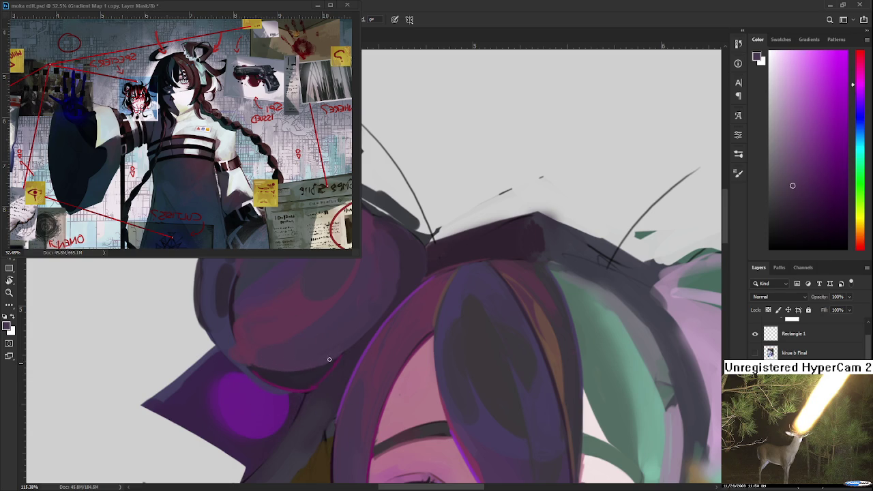
scroll(331, 361, up, 3)
scroll(327, 355, right, 3)
alt+click(331, 328)
alt+click(320, 324)
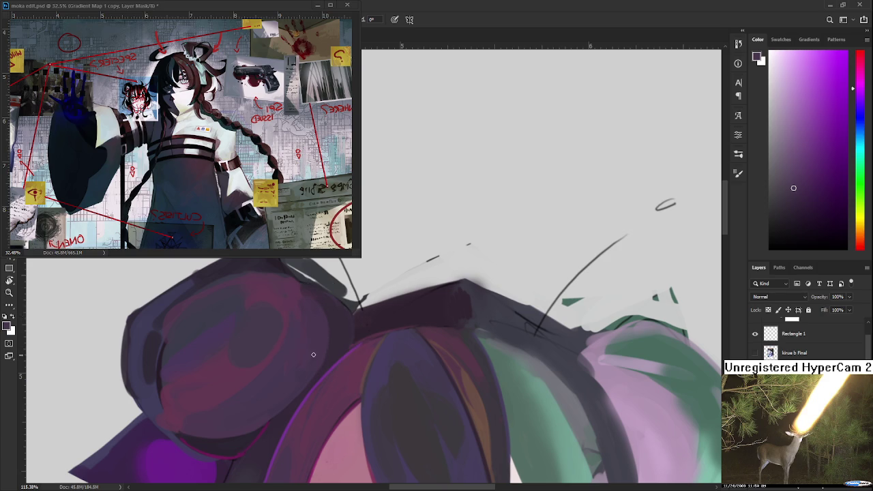
- Rotate the canvas and sample pink-magenta and purple from the left bun
drag(315, 359, 302, 427)
alt+click(300, 339)
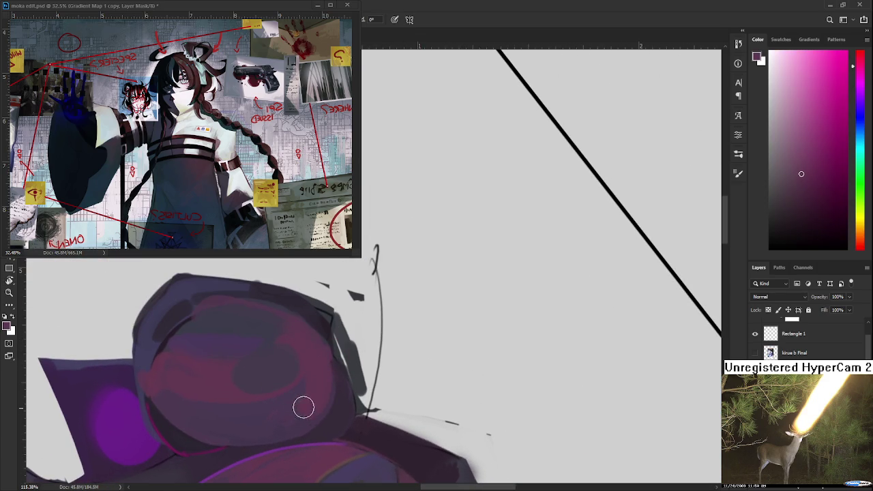
alt+click(285, 403)
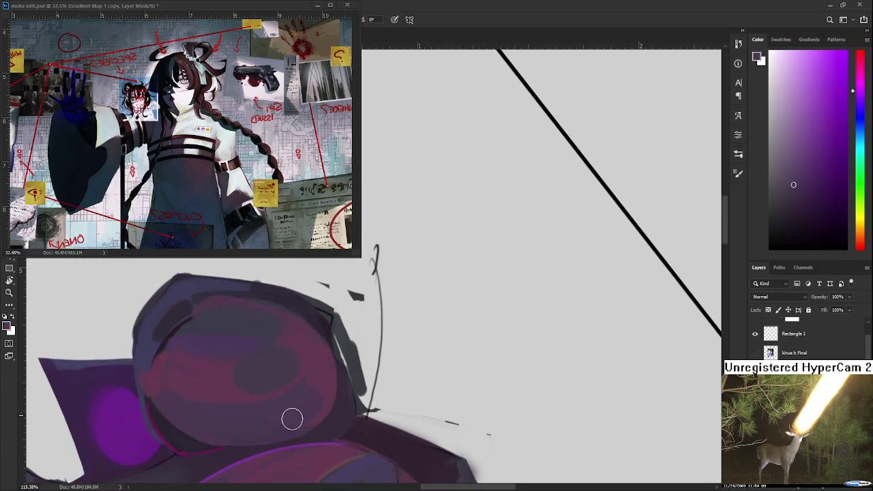
alt+click(317, 379)
alt+click(318, 374)
key(r)
mouse_move(314, 352)
mouse_down()
mouse_move(355, 386)
mouse_move(394, 335)
mouse_up()
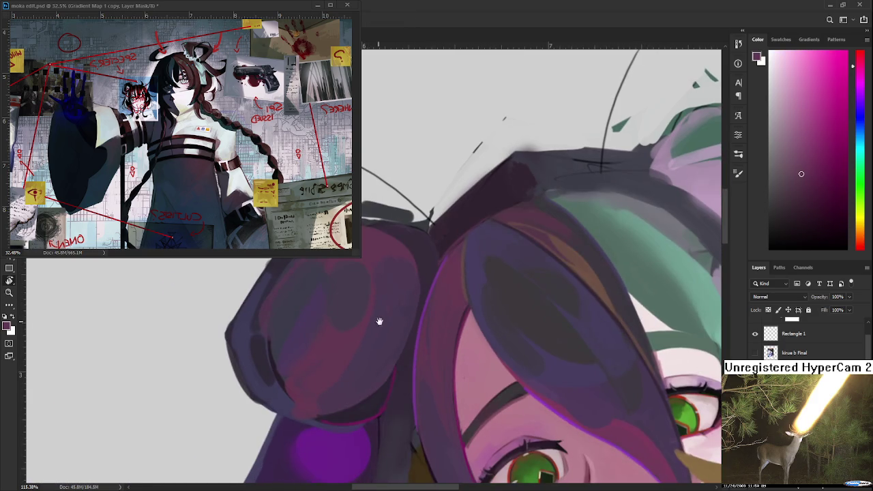
key(b)
- Paint purple strokes across the left hair bun
alt+click(401, 311)
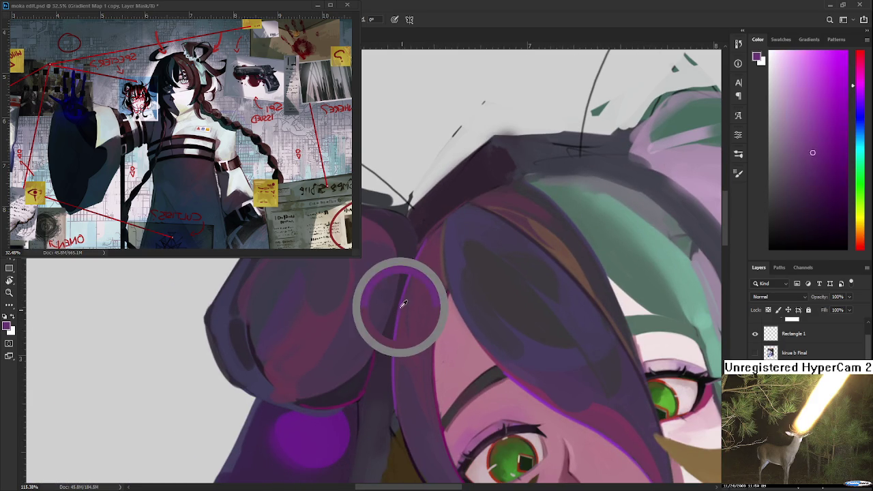
drag(378, 304, 360, 320)
drag(316, 435, 346, 437)
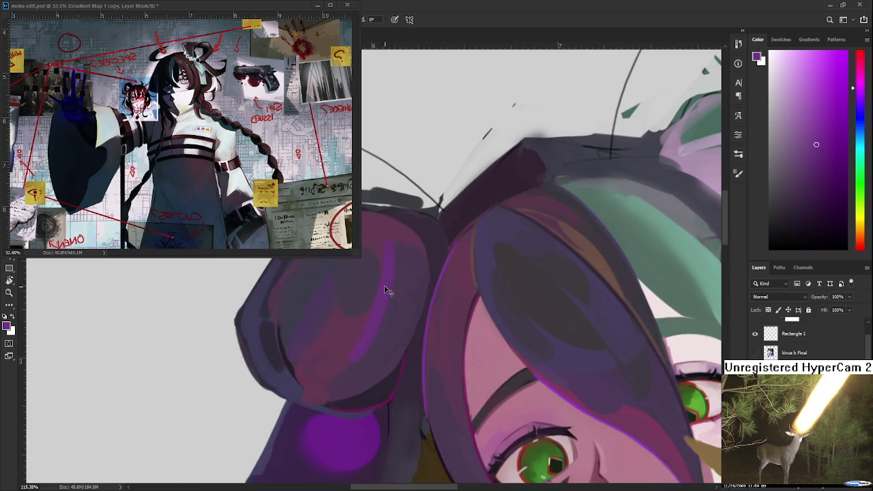
alt+click(354, 375)
alt+click(368, 358)
- Sample lighter purples and paint a dark shading stroke on the bun
mouse_move(378, 323)
mouse_down()
mouse_move(388, 349)
mouse_move(388, 326)
mouse_up()
alt+click(384, 321)
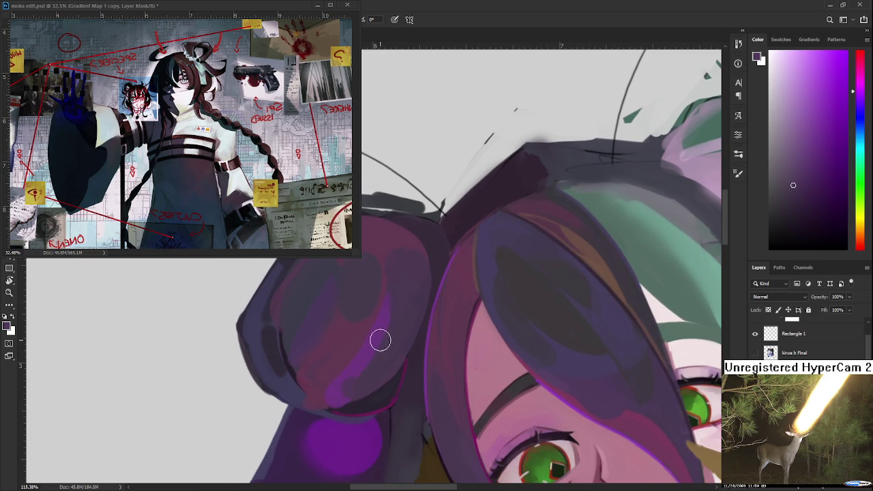
alt+click(385, 315)
alt+click(390, 314)
alt+click(358, 370)
alt+click(346, 399)
mouse_move(329, 402)
mouse_down()
mouse_move(364, 398)
mouse_move(357, 395)
mouse_up()
- Resample brighter and muted purples from the hair bun
alt+click(365, 385)
alt+click(351, 395)
alt+click(347, 373)
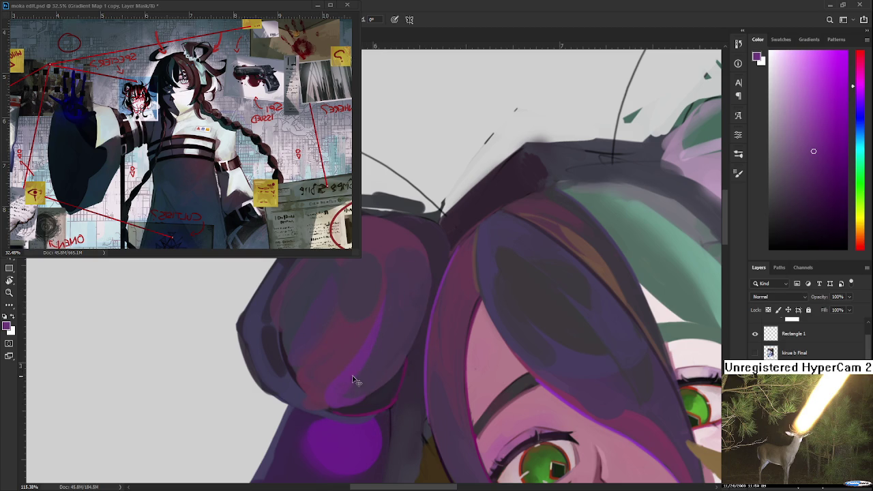
alt+click(341, 389)
alt+click(353, 389)
alt+click(316, 394)
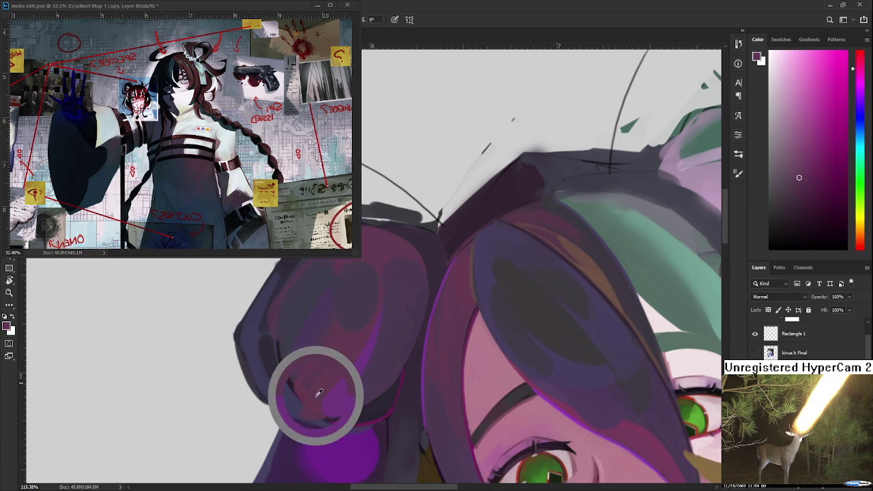
alt+click(344, 389)
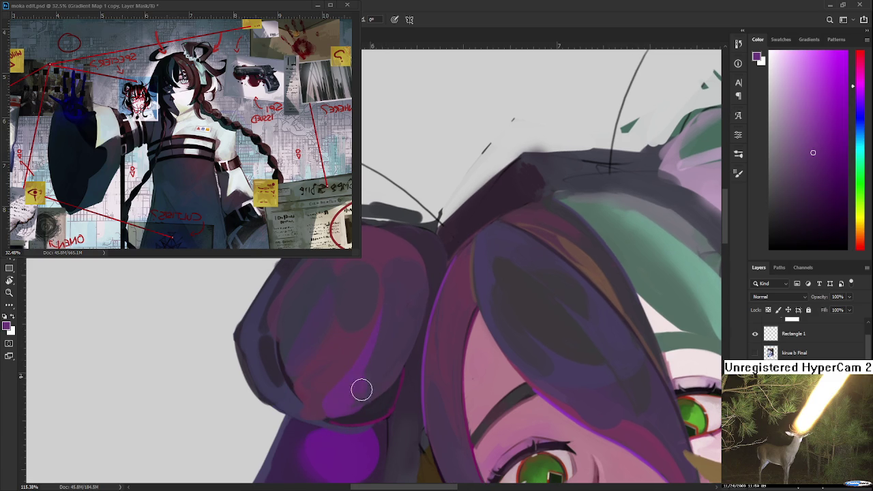
alt+click(360, 382)
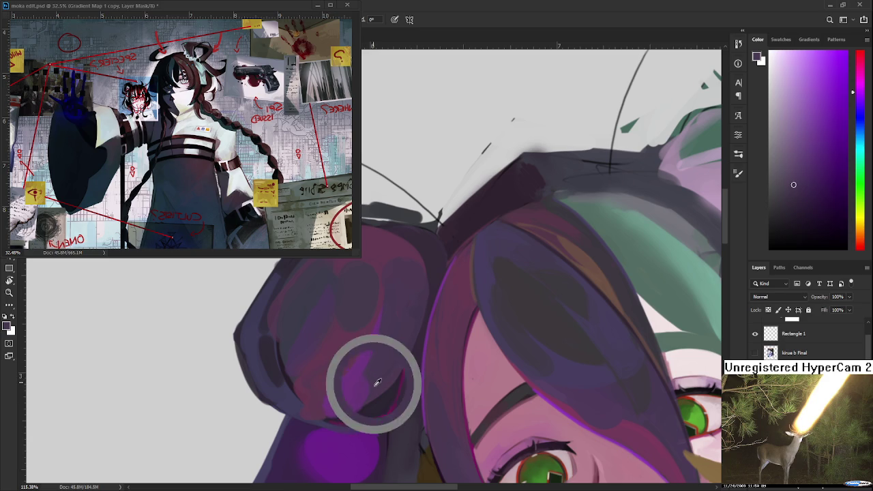
- Centre the bun and paint a lighter magenta stroke along its right edge
scroll(384, 343, down, 2)
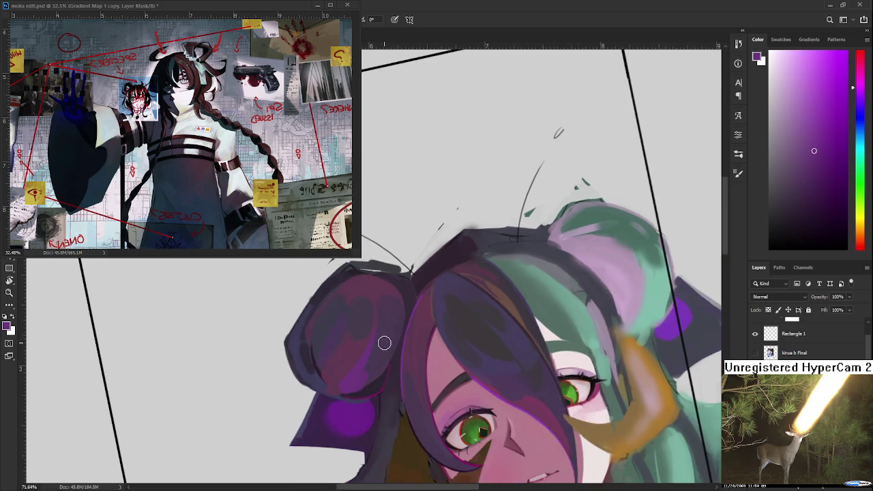
scroll(388, 337, down, 2)
scroll(389, 336, down, 2)
scroll(387, 335, up, 2)
scroll(386, 341, up, 2)
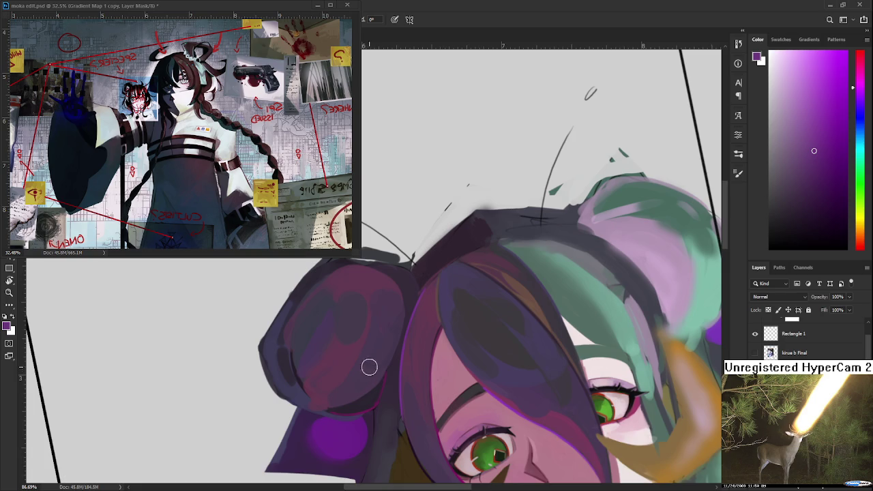
drag(368, 366, 350, 324)
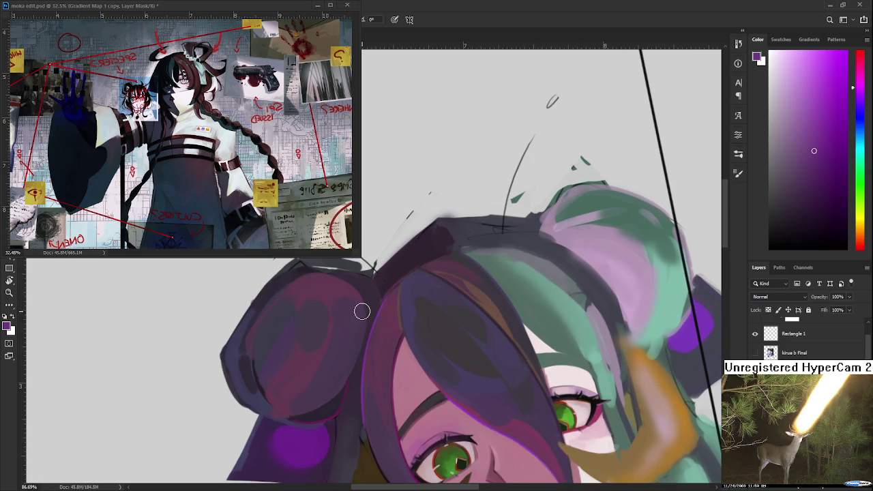
drag(360, 318, 334, 358)
- Sample darker, duller purples from the bun and zoom the view to the head
alt+click(339, 376)
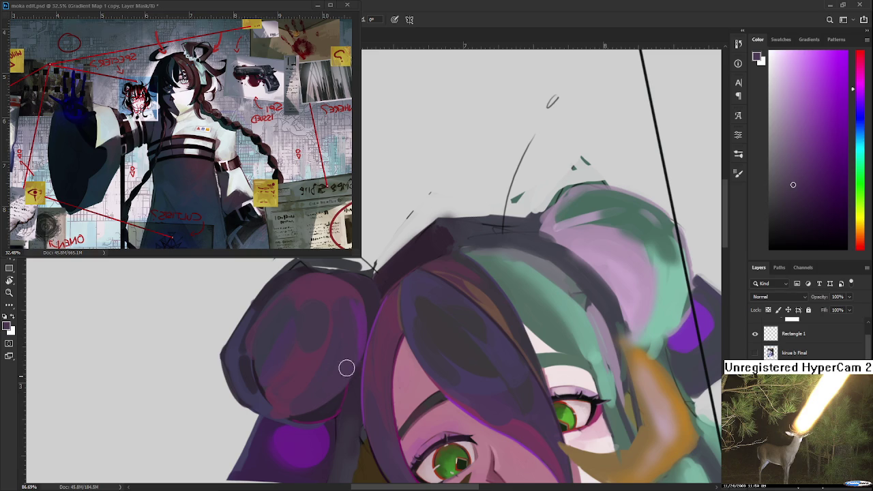
alt+click(361, 313)
alt+click(345, 323)
alt+click(356, 311)
alt+click(362, 314)
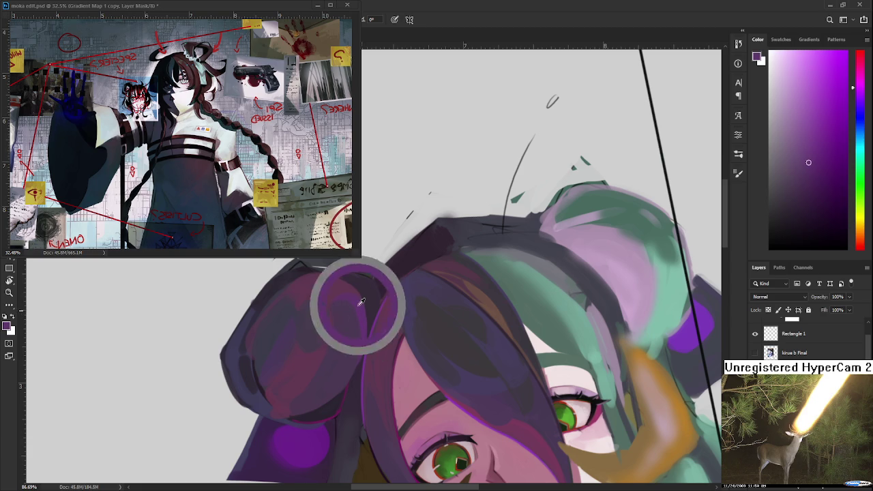
alt+click(346, 314)
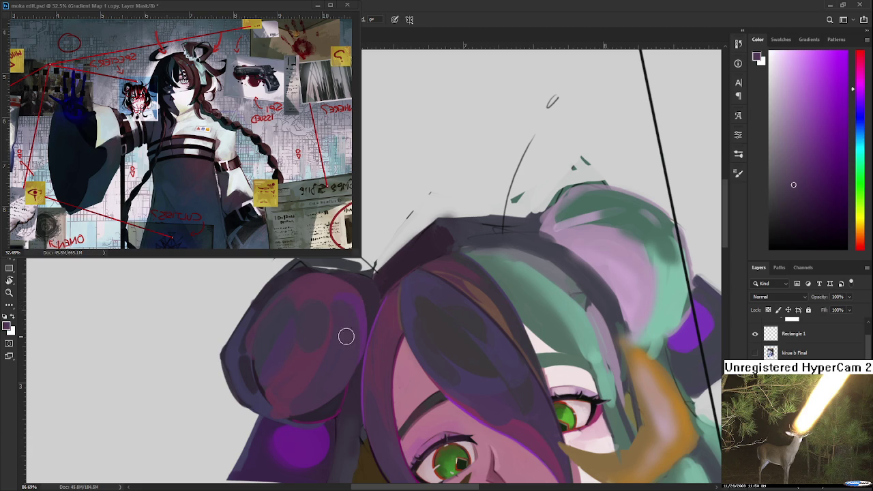
scroll(346, 302, down, 3)
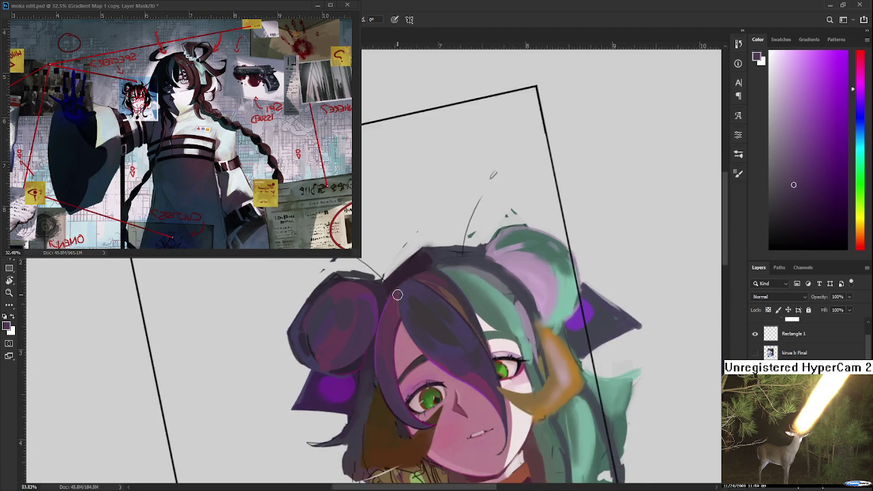
scroll(404, 291, down, 2)
scroll(402, 295, up, 1)
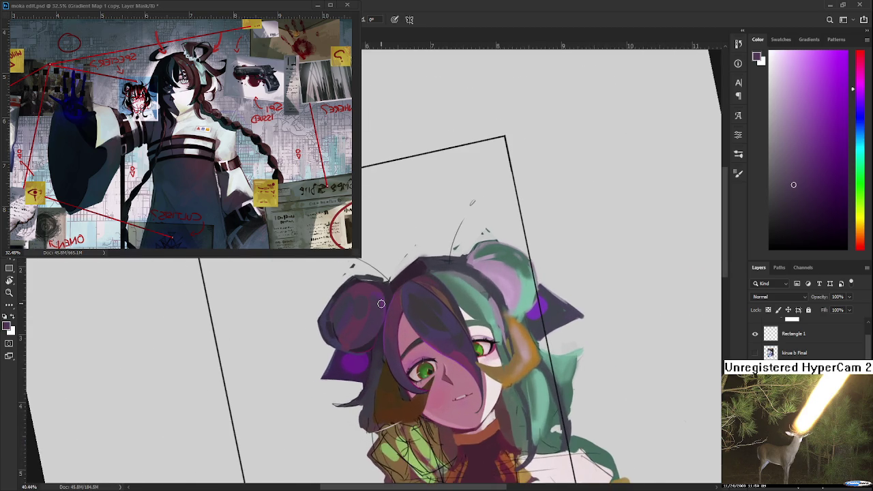
scroll(380, 302, up, 1)
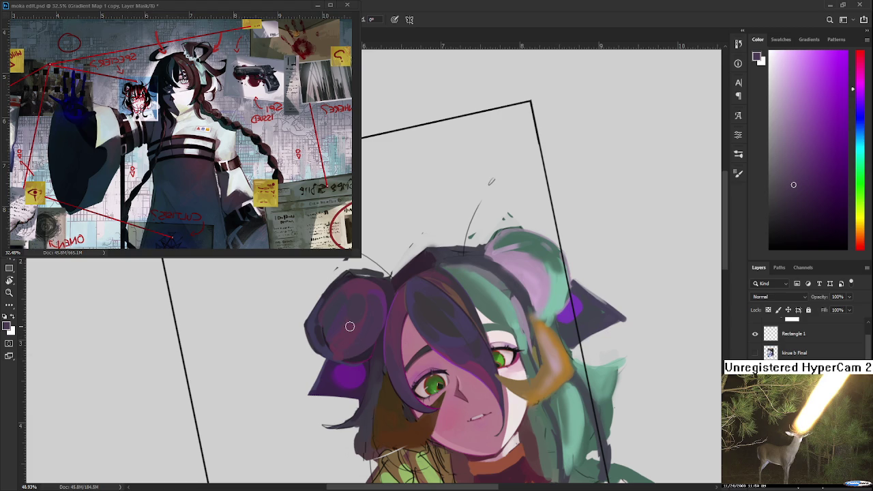
scroll(332, 290, up, 1)
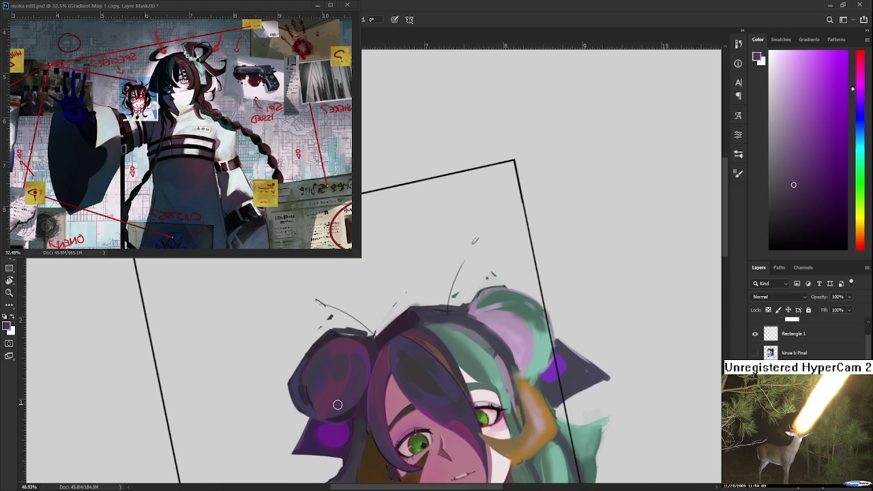
scroll(335, 382, up, 1)
scroll(302, 327, up, 1)
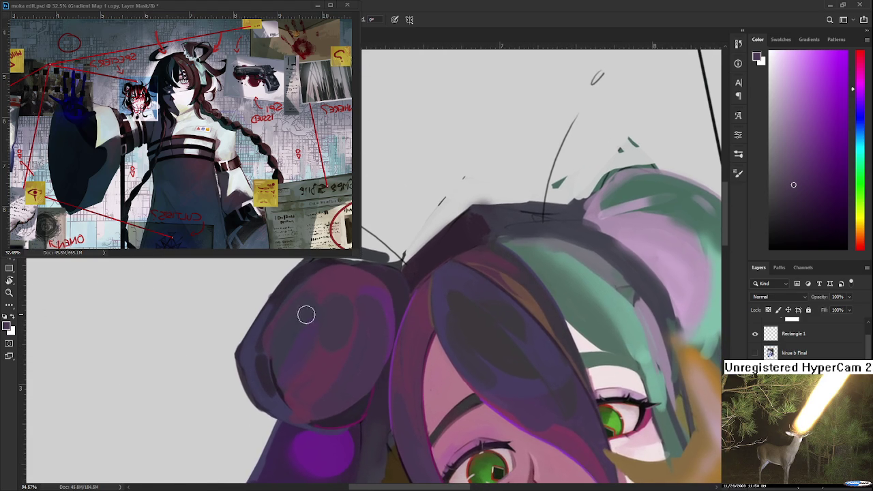
- Sample the bun's dark purple and paint a darker stroke down its left edge
alt+click(381, 294)
alt+click(332, 418)
alt+click(285, 294)
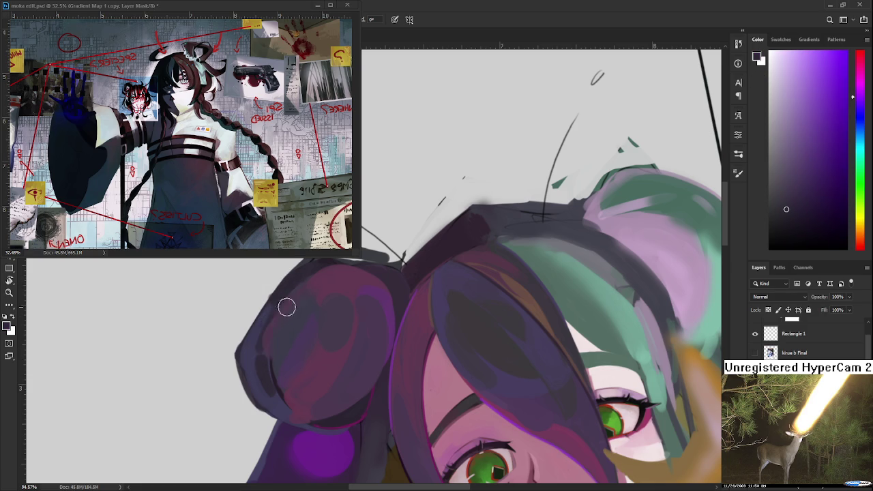
drag(274, 304, 270, 370)
- Paint a magenta-purple stroke along the bun's inner left edge
alt+click(277, 375)
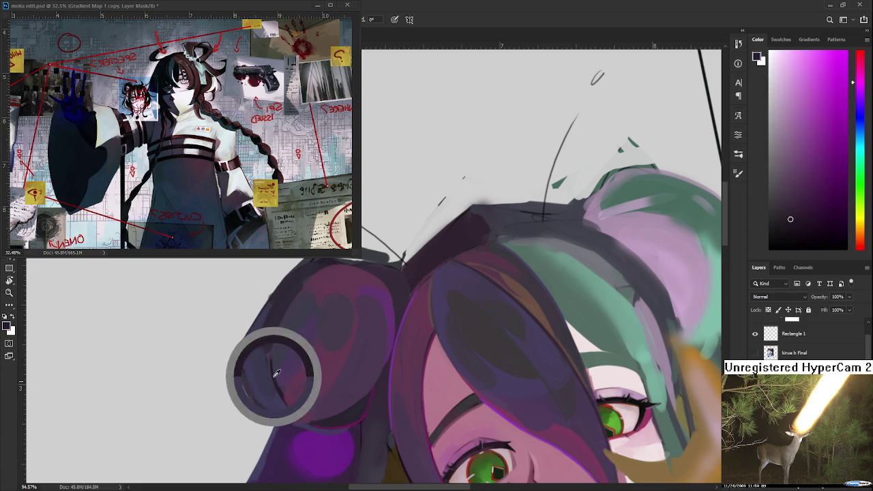
drag(268, 344, 314, 426)
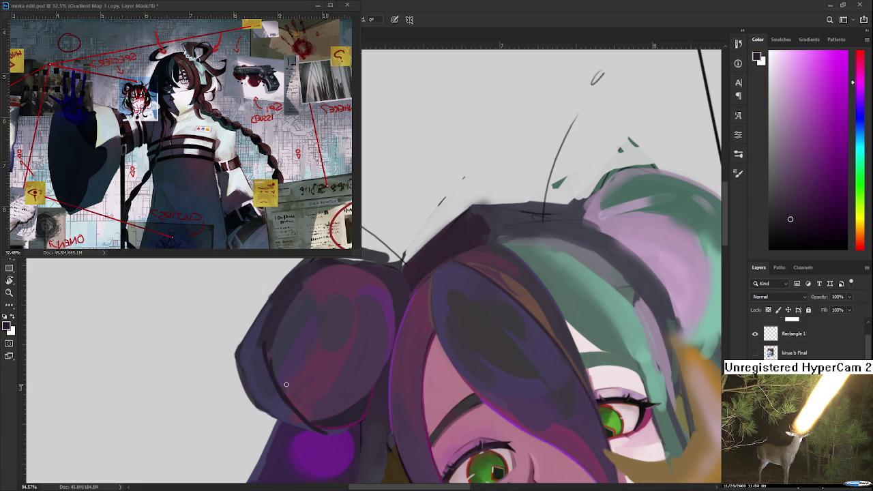
key(ctrl+z)
key(ctrl+shift+z)
- Sample dark blue, violet, magenta and darker purple tones from the bun
alt+click(273, 382)
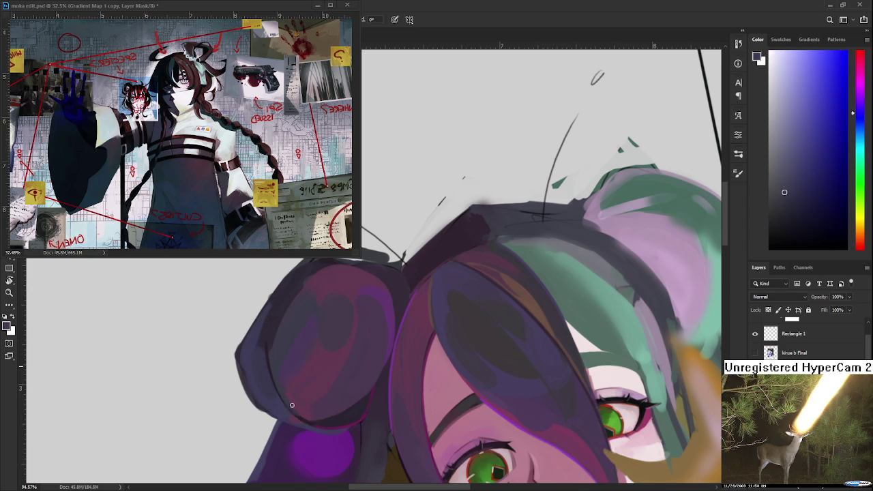
alt+click(311, 414)
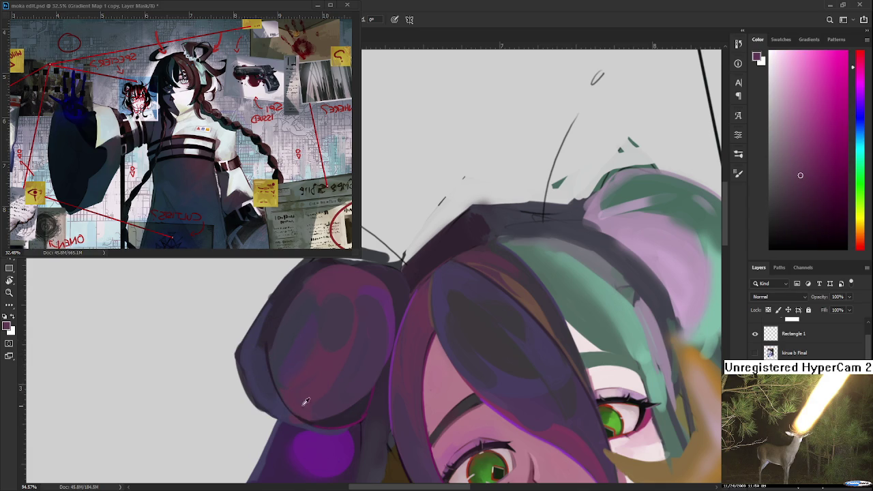
alt+click(285, 375)
alt+click(289, 375)
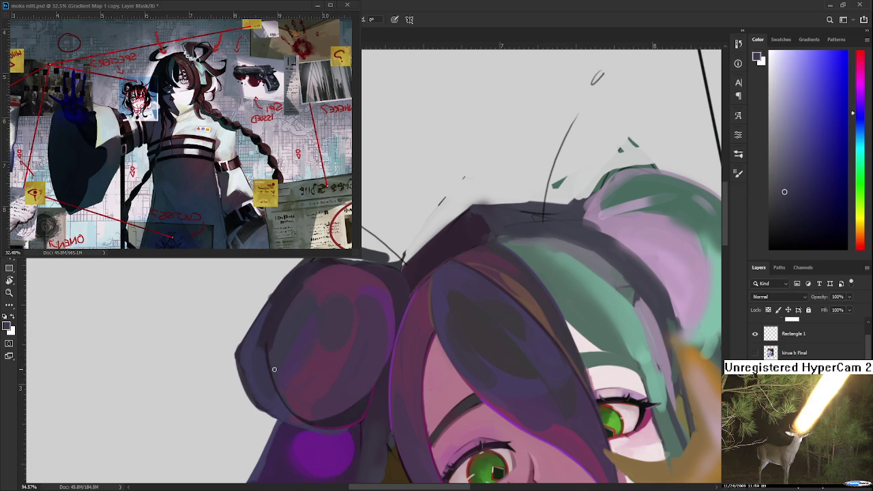
alt+click(300, 403)
drag(332, 362, 350, 334)
alt+click(357, 355)
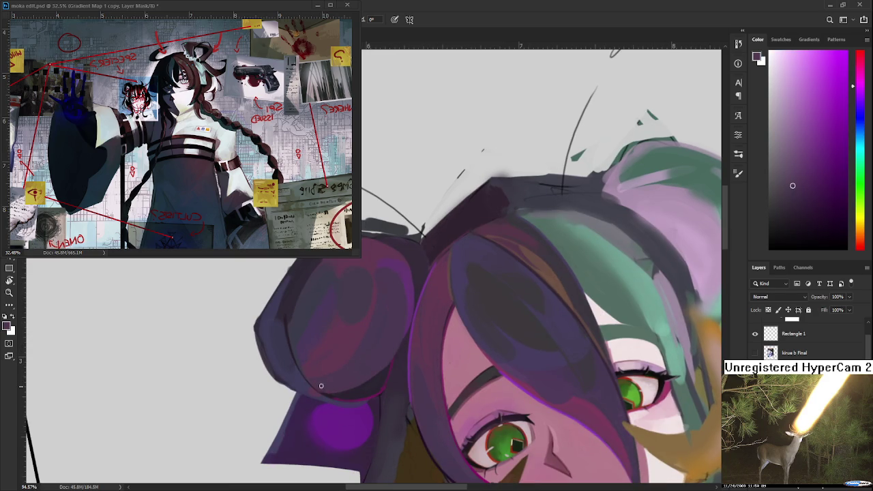
- Rotate the view back upright and hide the floating moka edit reference window
scroll(374, 334, down, 1)
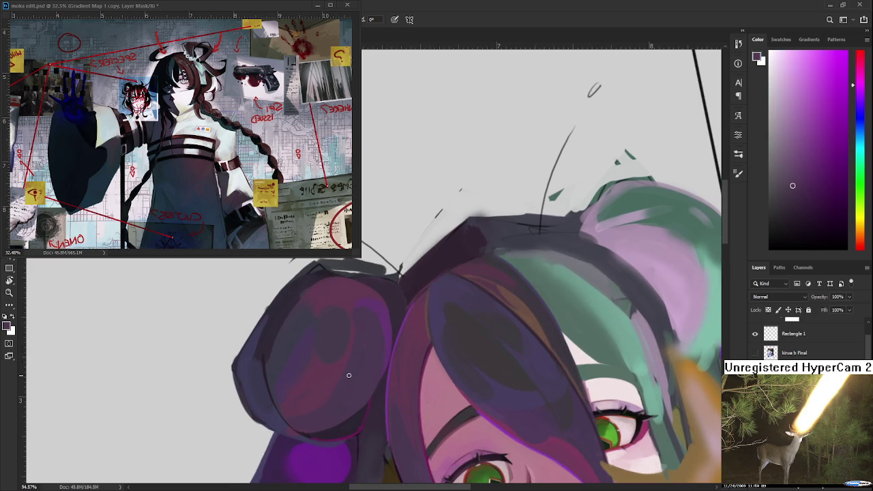
scroll(373, 344, down, 1)
drag(373, 347, 452, 325)
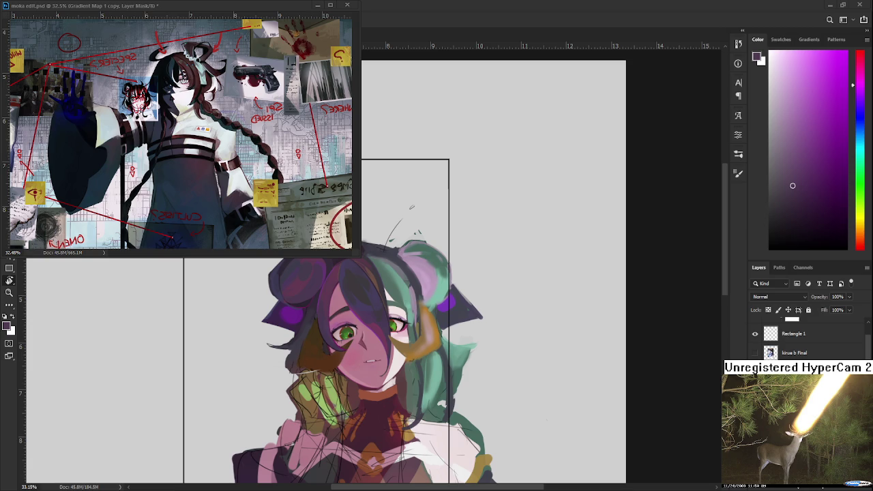
click(317, 5)
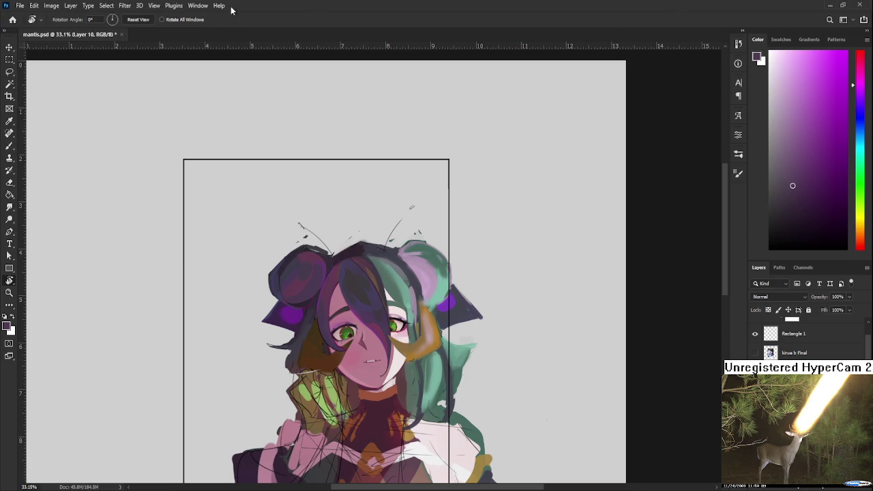
- Open Raid.psd from the Home screen's recent files and zoom into the sketch sheet
click(11, 20)
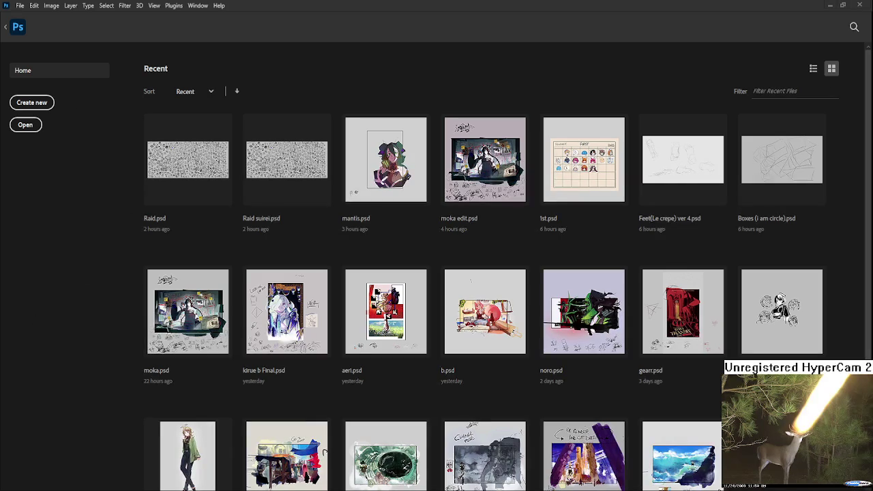
click(217, 170)
scroll(273, 307, up, 3)
scroll(273, 306, up, 2)
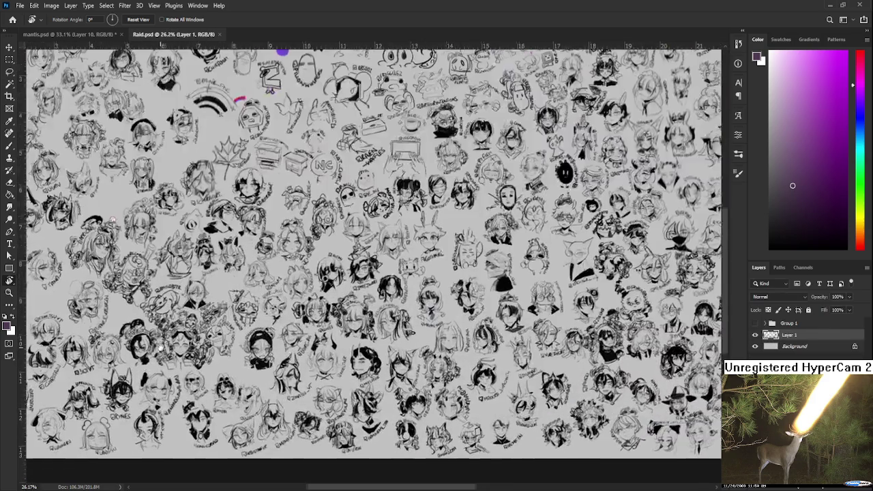
scroll(375, 252, up, 1)
scroll(375, 252, up, 2)
scroll(375, 252, up, 1)
scroll(375, 253, up, 1)
scroll(202, 232, up, 2)
- Sample black and draw dark curved strokes along the sketch hair's left edge
drag(202, 232, 318, 341)
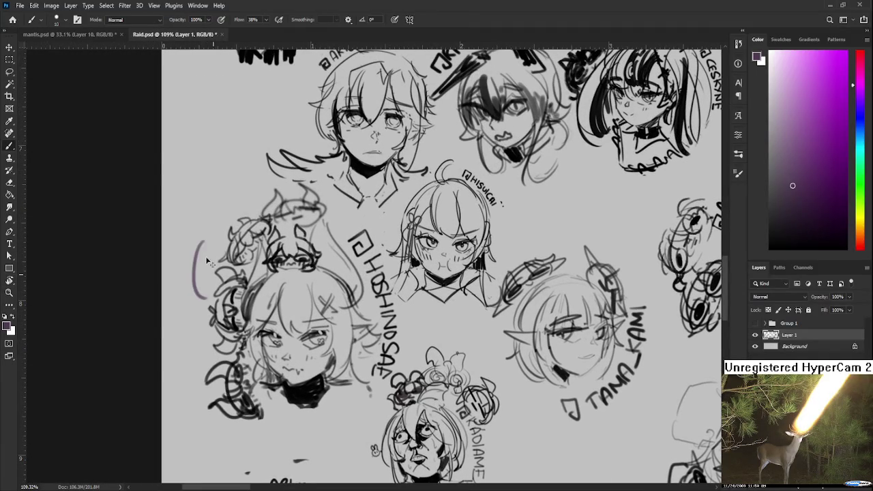
alt+click(298, 375)
drag(209, 242, 203, 301)
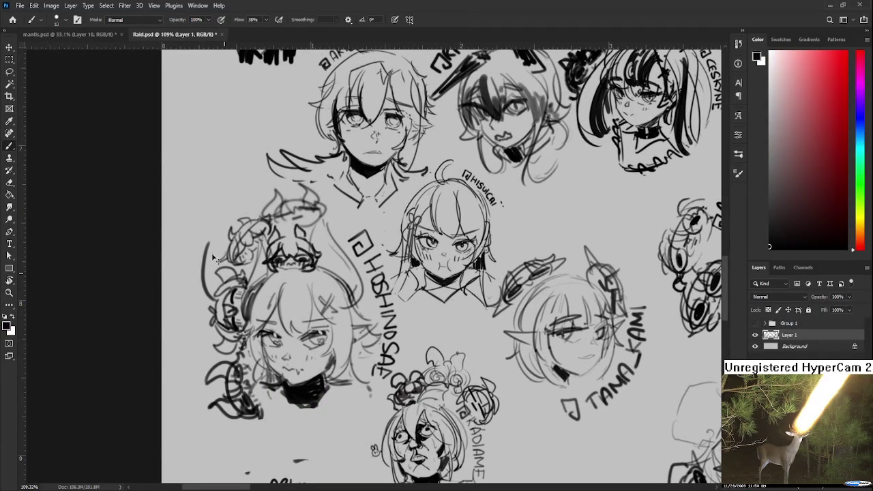
drag(207, 246, 216, 308)
mouse_move(203, 278)
mouse_down()
mouse_move(205, 304)
mouse_move(207, 295)
mouse_up()
drag(209, 240, 222, 270)
- Redraw the upper-left headphone outline, then close the Raid document to return to mantis
mouse_move(218, 239)
mouse_down()
mouse_move(223, 270)
mouse_move(191, 272)
mouse_move(211, 256)
mouse_move(198, 294)
mouse_move(216, 296)
mouse_move(195, 263)
mouse_move(203, 243)
mouse_move(214, 242)
mouse_up()
mouse_move(194, 292)
mouse_down()
mouse_move(183, 318)
mouse_move(192, 287)
mouse_up()
mouse_move(195, 252)
mouse_down()
mouse_move(182, 264)
mouse_move(197, 244)
mouse_up()
drag(192, 251, 205, 244)
key(ctrl+z)
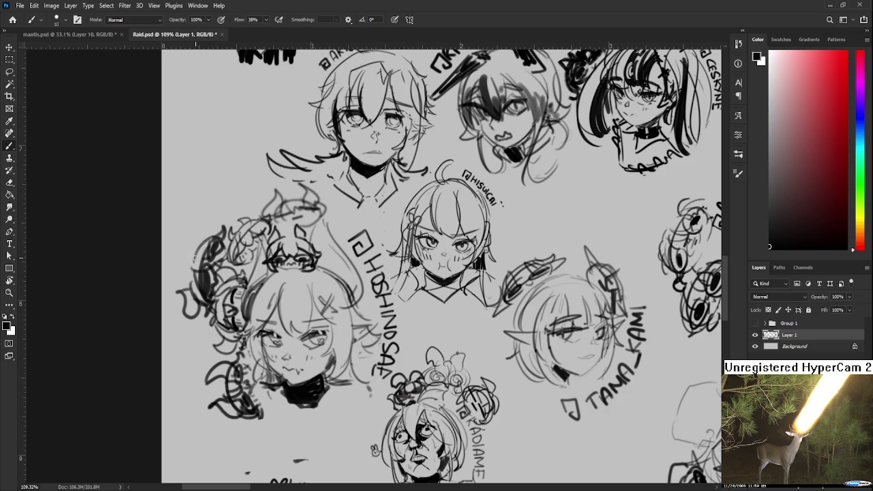
mouse_move(192, 258)
mouse_down()
mouse_move(184, 236)
mouse_move(203, 232)
mouse_move(185, 254)
mouse_move(213, 229)
mouse_up()
key(ctrl+z)
key(ctrl+z)
mouse_move(205, 262)
mouse_down()
mouse_move(203, 244)
mouse_move(225, 243)
mouse_move(232, 253)
mouse_up()
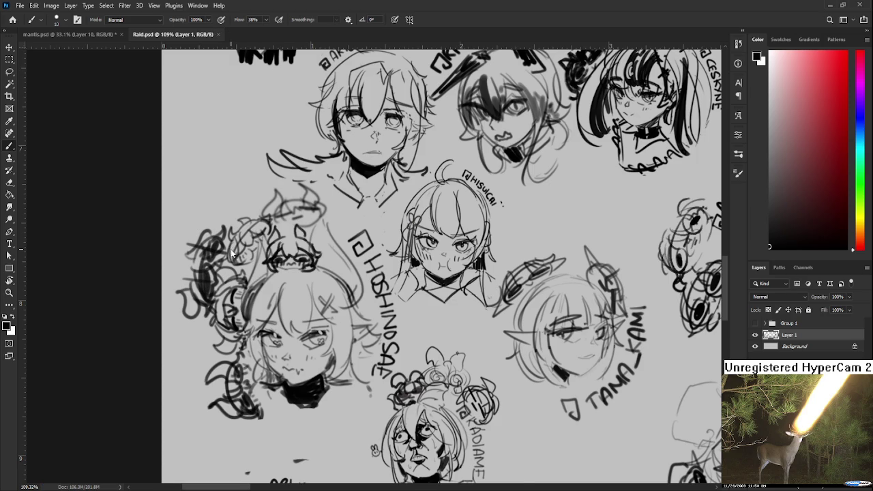
scroll(231, 253, down, 3)
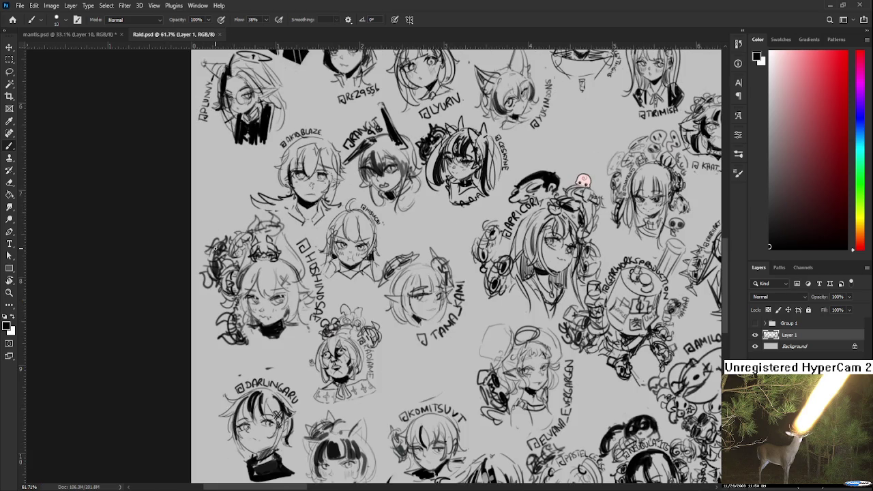
click(220, 34)
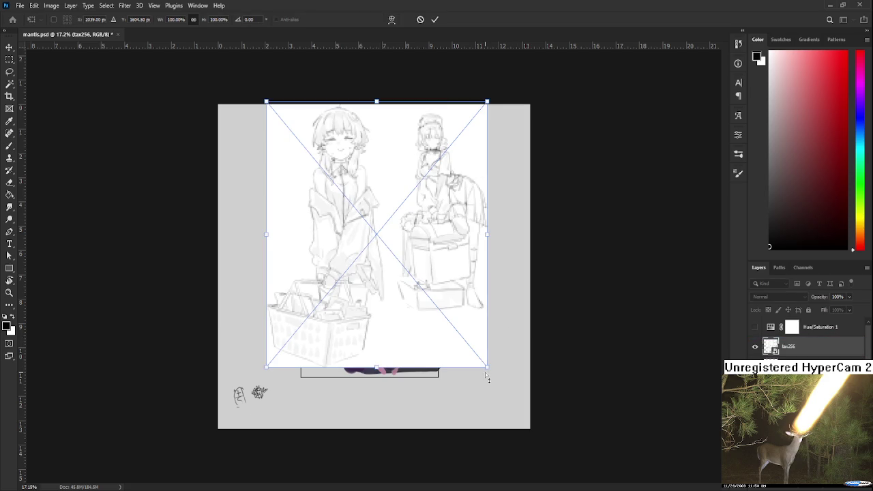
- Scale the tax256 sketch to about 71% and commit it lower and to the right
drag(487, 377, 424, 300)
mouse_move(344, 234)
mouse_down()
mouse_move(379, 328)
mouse_move(359, 293)
mouse_up()
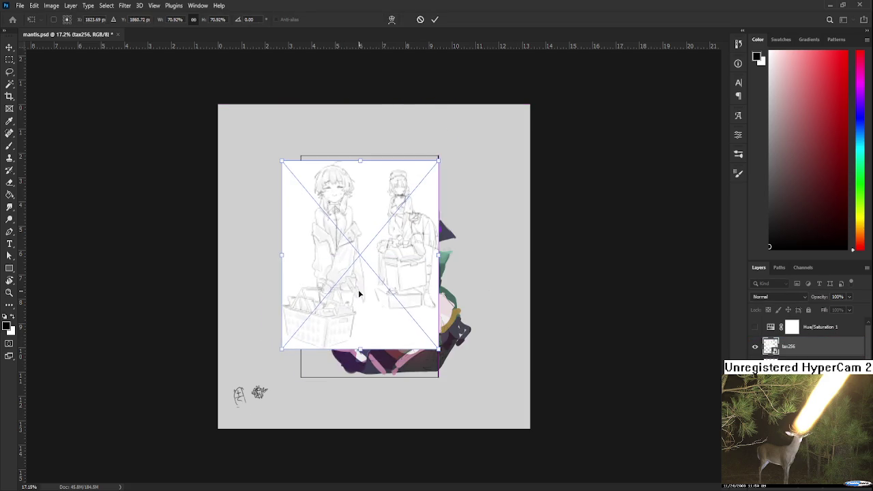
key(Return)
- Zoom and pan to inspect the basket, boxes and both full figures of the sketch
scroll(360, 293, up, 2)
scroll(368, 290, up, 2)
scroll(379, 288, up, 2)
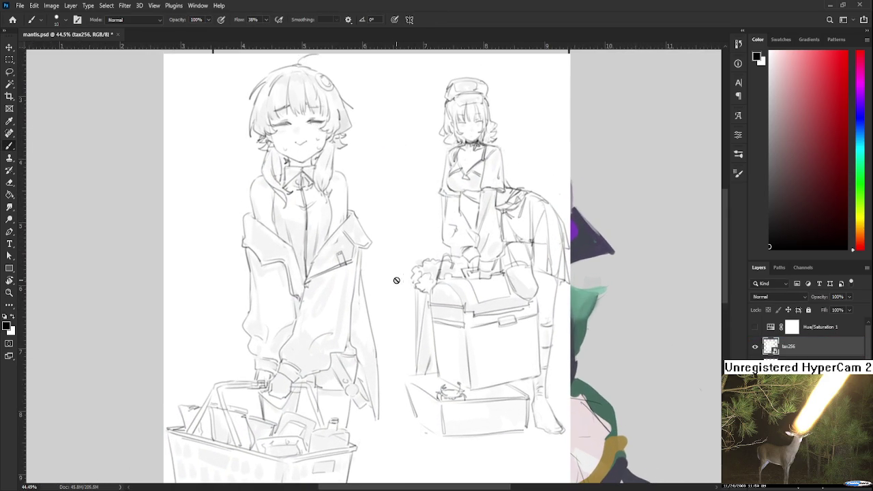
scroll(443, 323, up, 3)
scroll(437, 382, up, 3)
scroll(436, 400, down, 4)
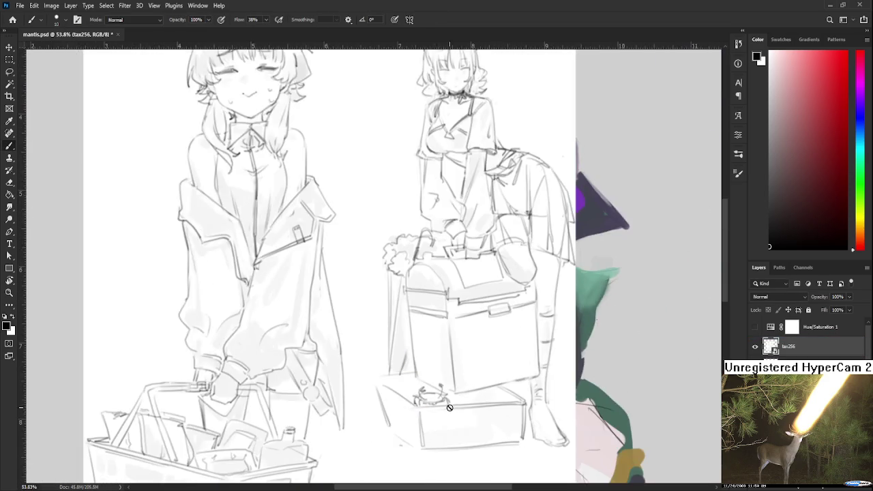
scroll(436, 400, down, 4)
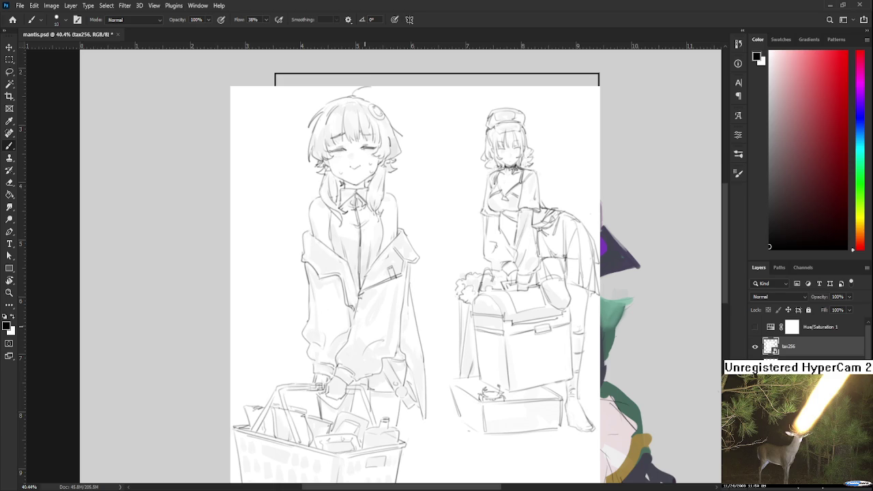
scroll(357, 322, up, 3)
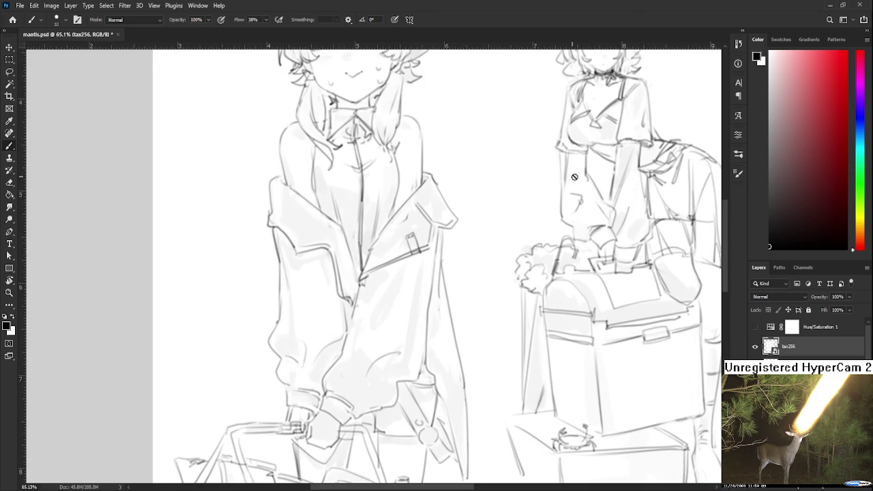
drag(725, 219, 720, 195)
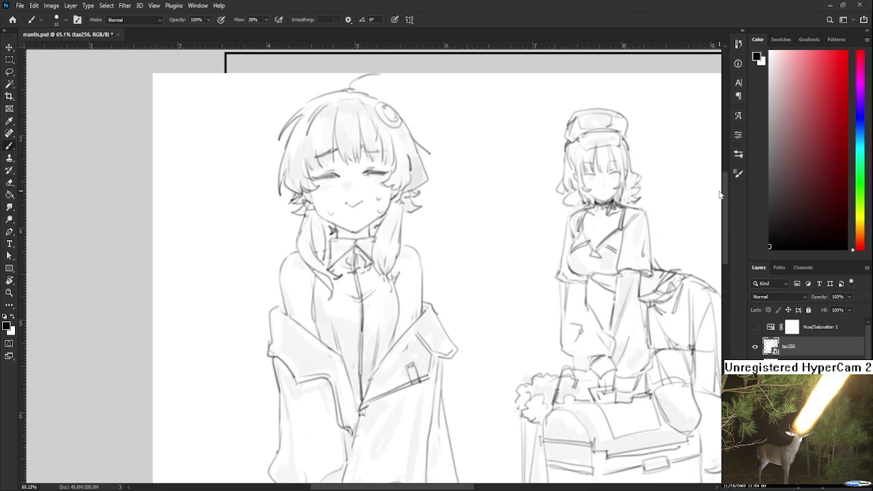
scroll(627, 268, down, 2)
scroll(621, 321, down, 2)
scroll(585, 327, down, 1)
drag(585, 327, 464, 247)
scroll(364, 406, up, 1)
scroll(364, 406, up, 1)
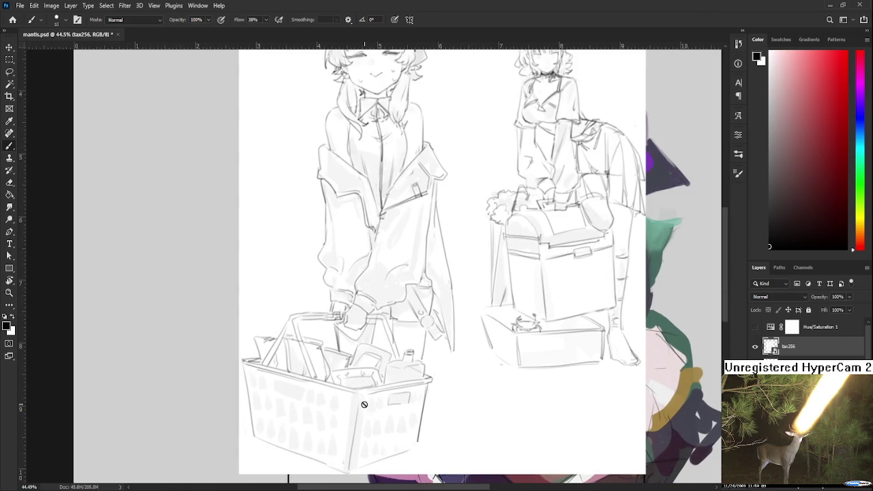
scroll(364, 407, up, 1)
scroll(359, 403, up, 1)
scroll(350, 379, down, 2)
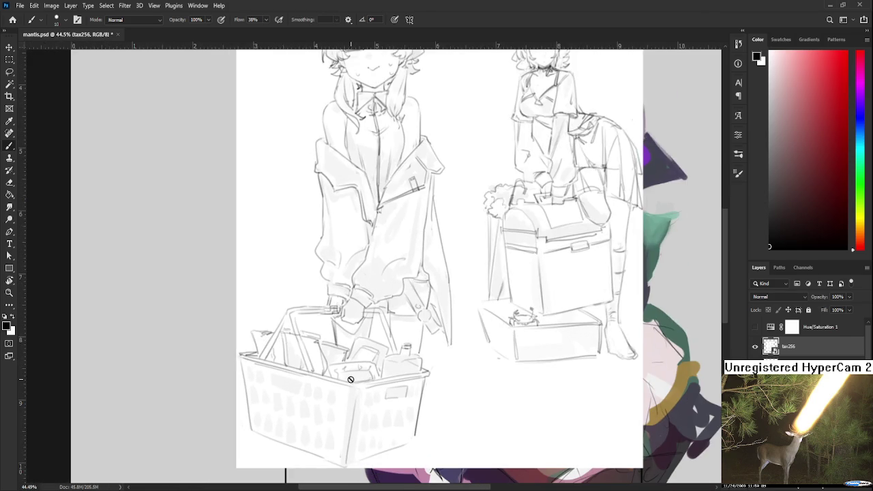
scroll(351, 379, down, 1)
drag(439, 320, 483, 351)
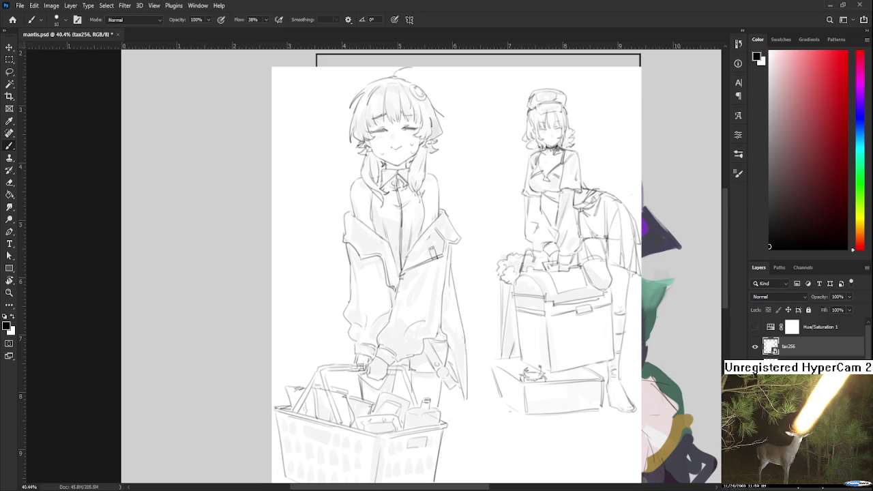
scroll(468, 362, down, 2)
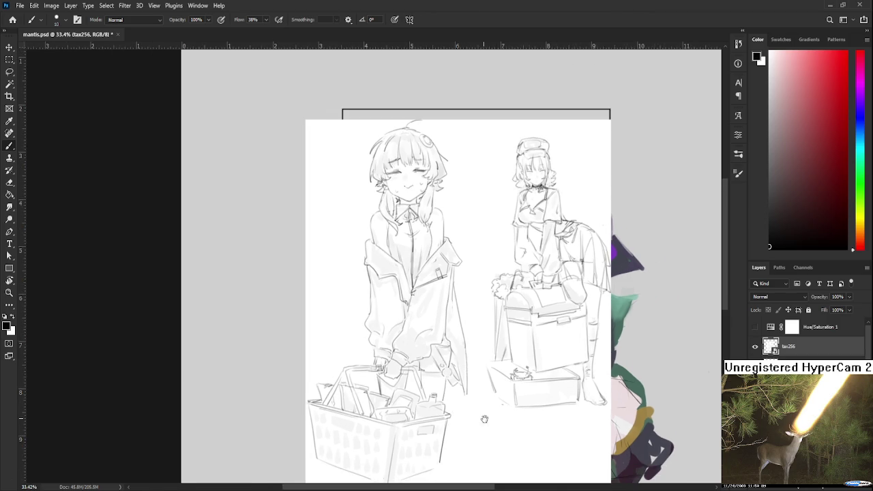
drag(471, 386, 485, 359)
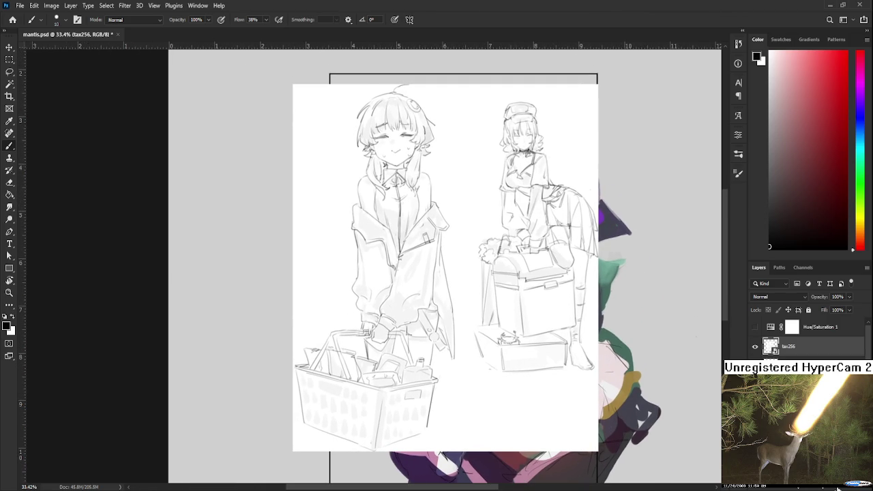
- Delete the tax256 sketch layer and zoom in on the girl's head and face
key(Delete)
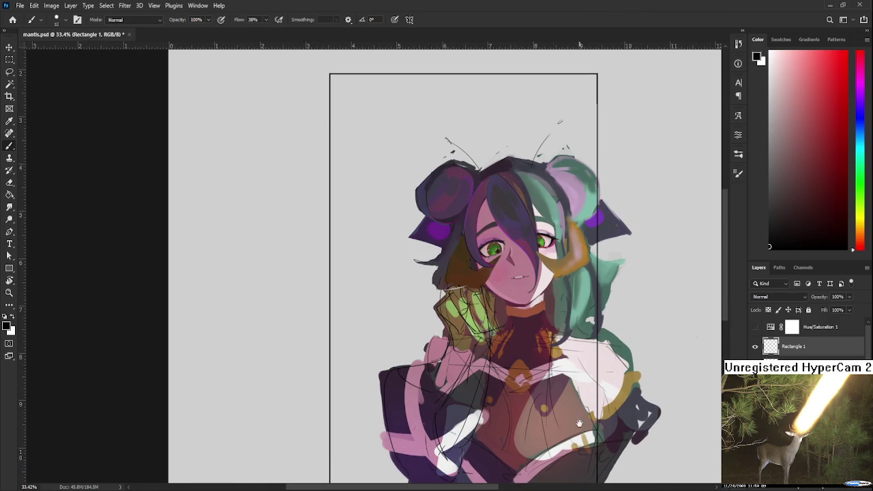
drag(586, 416, 505, 407)
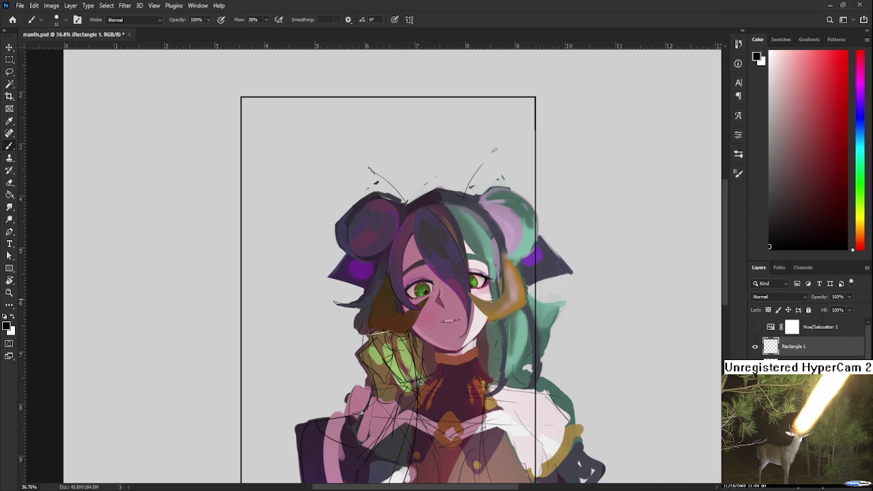
scroll(424, 279, up, 3)
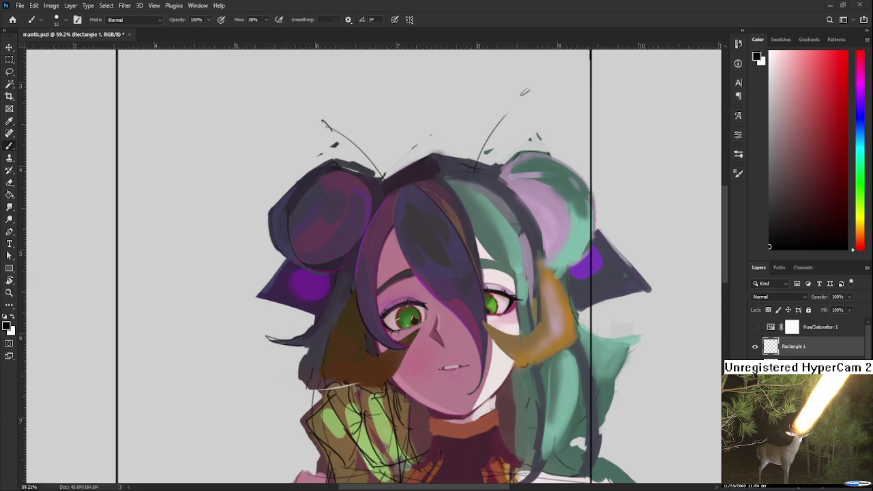
scroll(438, 352, up, 2)
scroll(439, 352, up, 2)
scroll(438, 352, up, 2)
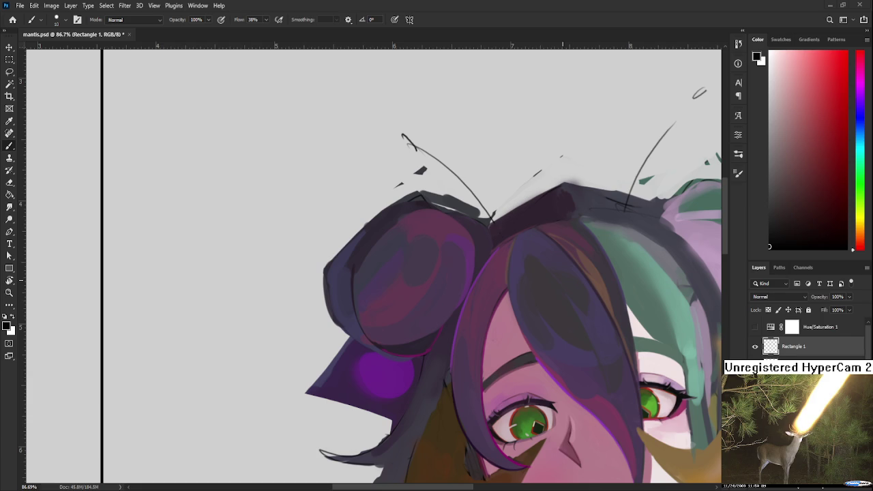
- Sample dark purple, blue-violet and magenta shades from the left hair bun
drag(361, 352, 366, 374)
alt+click(360, 297)
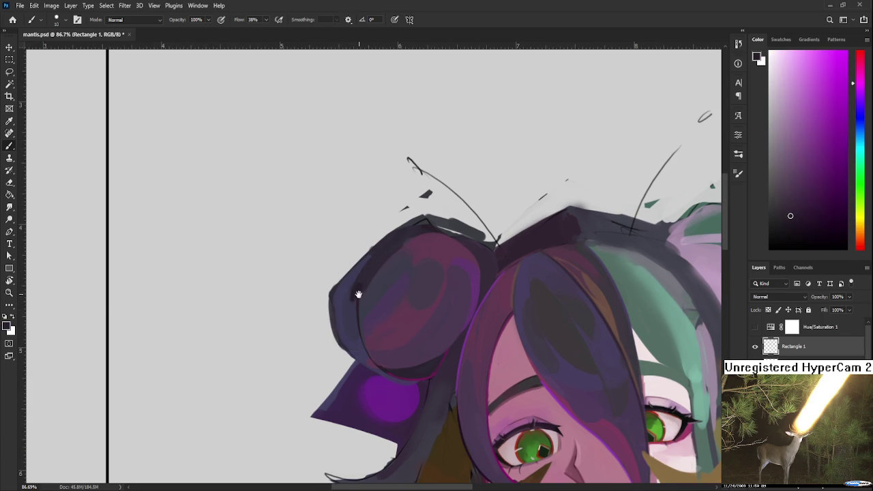
drag(358, 292, 354, 284)
alt+click(355, 280)
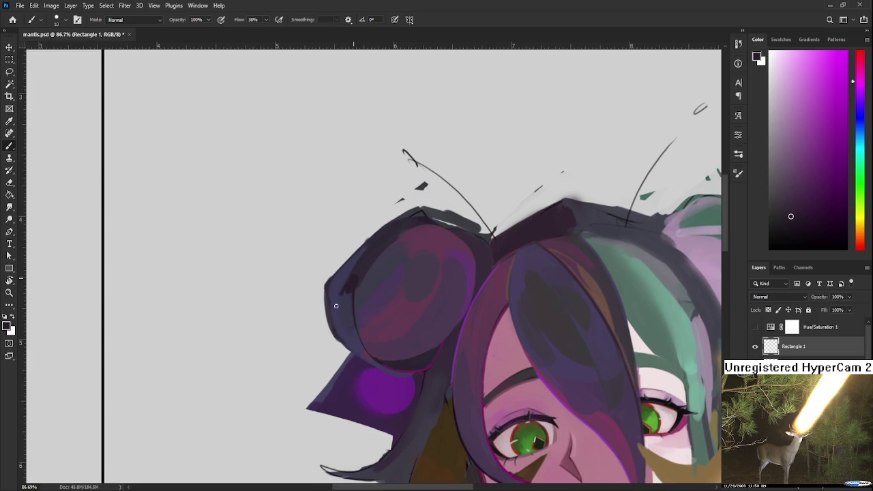
alt+click(343, 306)
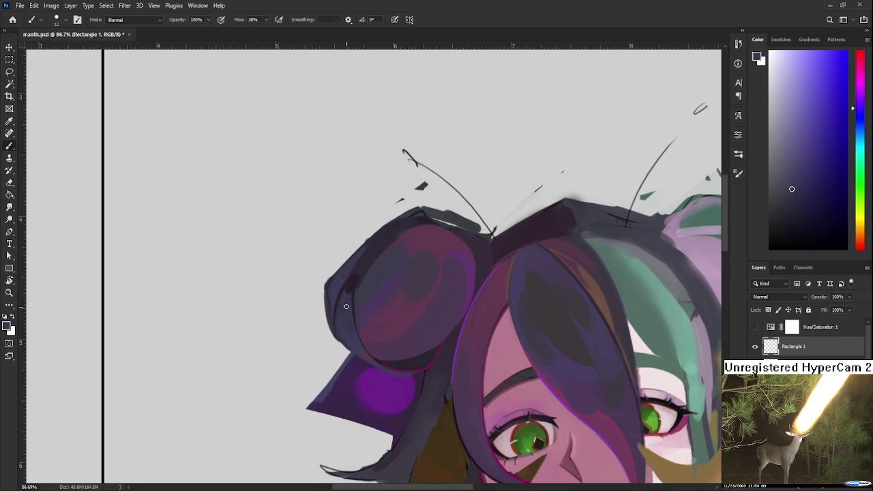
alt+click(350, 289)
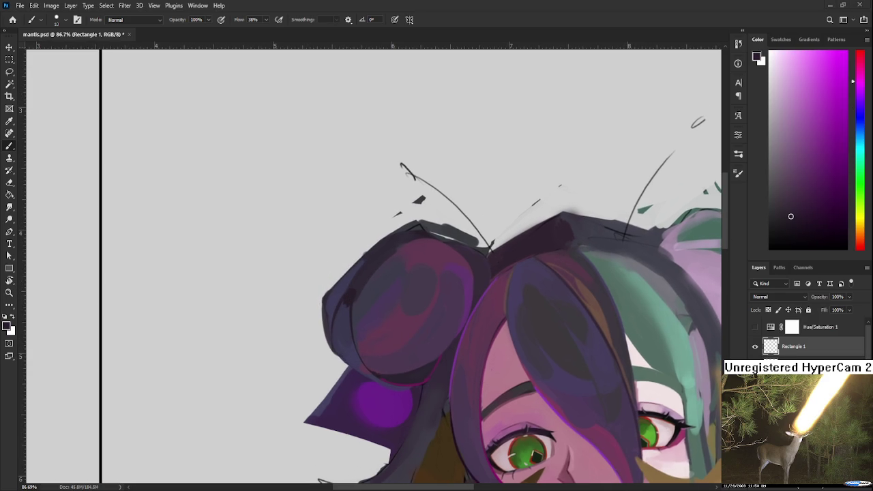
alt+click(353, 292)
key(e)
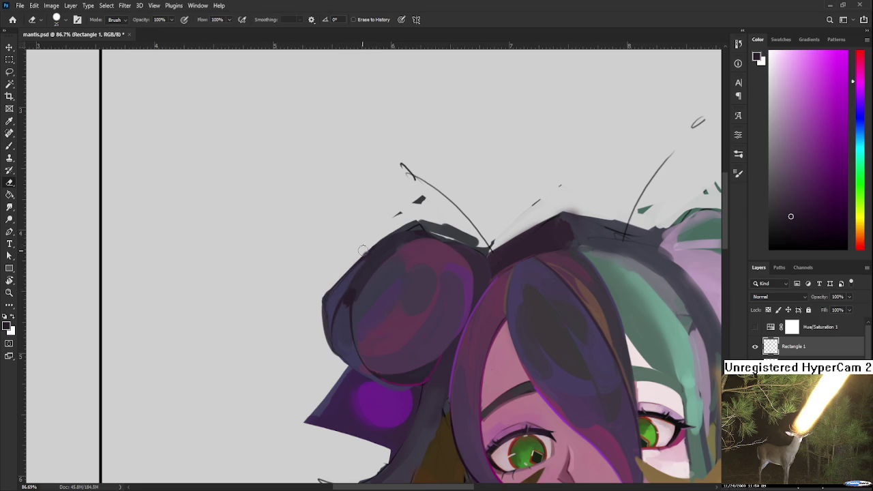
key(b)
- Sample dark blue and magenta, then redraw a dark curve along the bun's left edge
alt+click(341, 292)
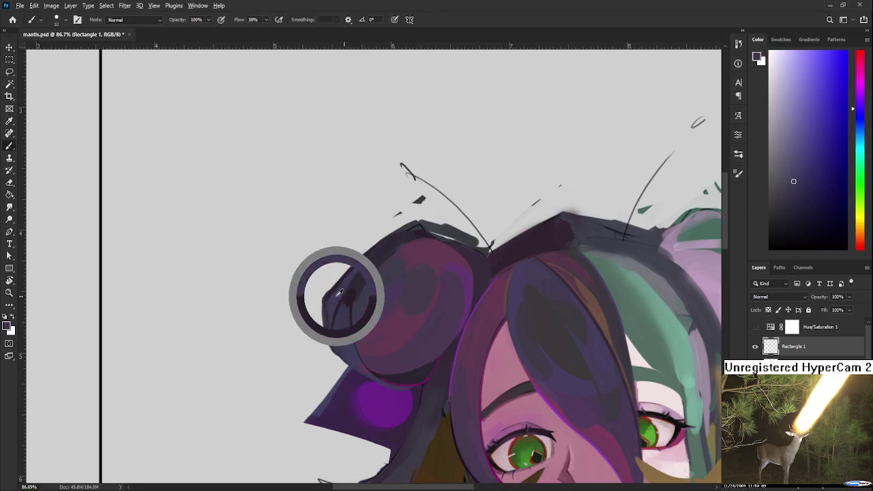
alt+click(351, 292)
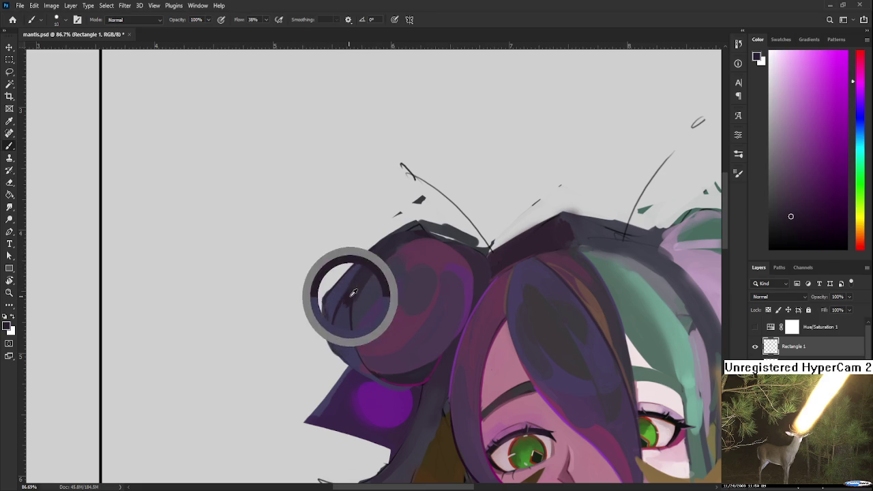
drag(337, 313, 331, 295)
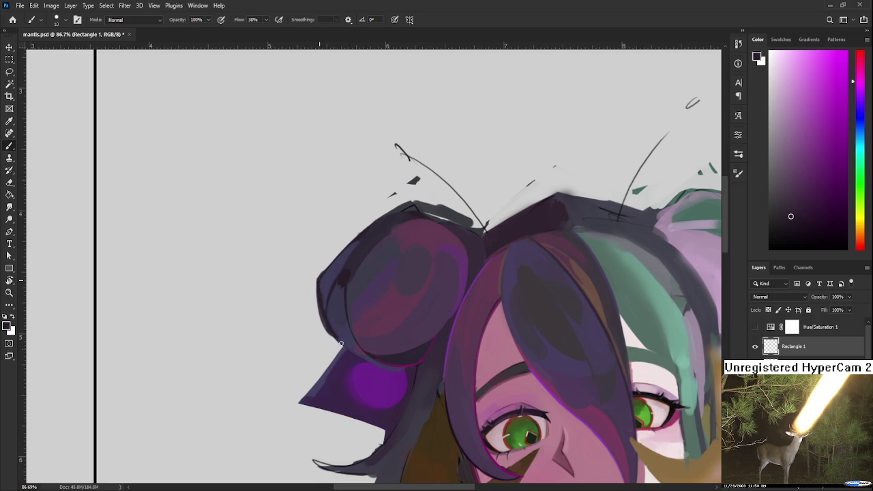
mouse_move(359, 346)
mouse_down()
mouse_move(358, 338)
mouse_move(321, 342)
mouse_move(301, 302)
mouse_up()
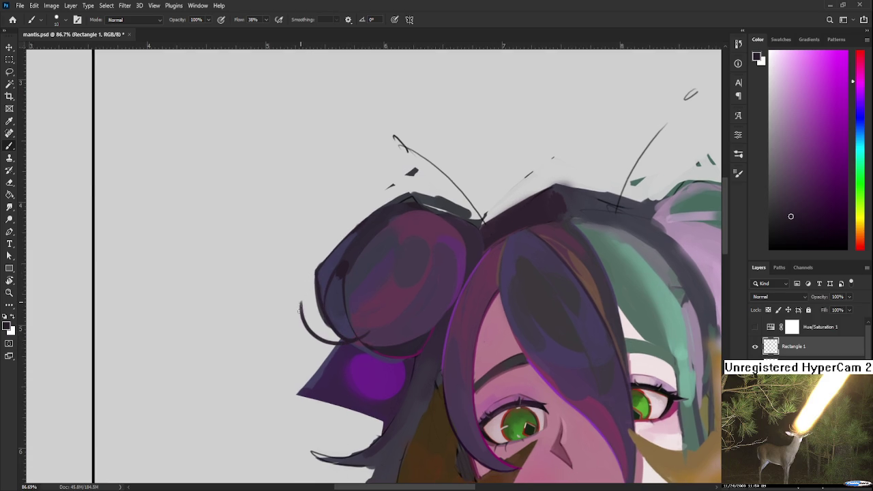
key(ctrl+z)
drag(299, 296, 368, 354)
key(r)
mouse_move(411, 316)
mouse_down()
mouse_move(366, 291)
mouse_move(330, 341)
mouse_up()
- Enlarge the brush, rotate the view about 47 degrees, and erase stray marks inside the bun
key(b)
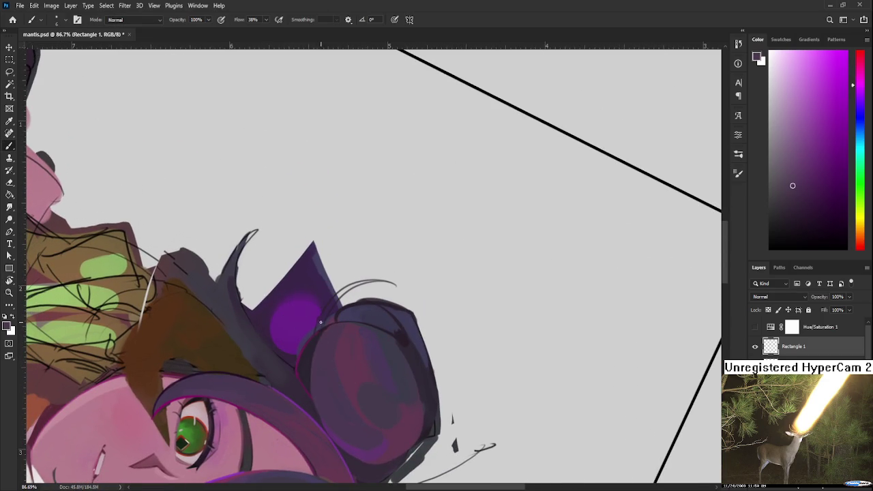
key(bracketright)
key(bracketright)
key(bracketright)
key(r)
mouse_move(332, 325)
mouse_down()
mouse_move(425, 336)
mouse_move(368, 307)
mouse_up()
key(b)
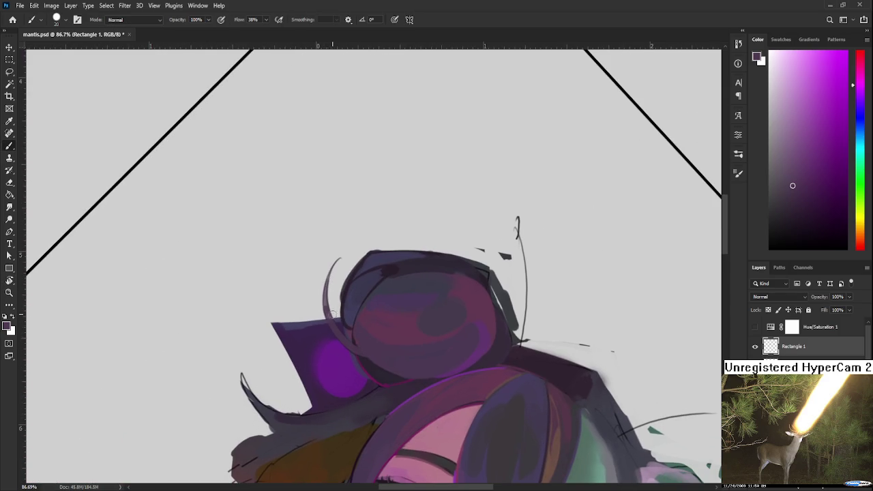
key(e)
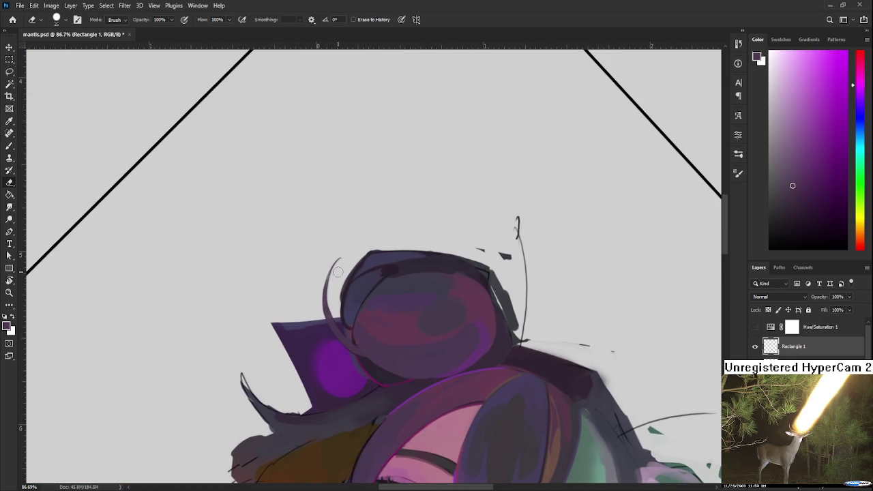
drag(338, 274, 341, 322)
- Sample a darker purple and draw a thin dark curve down the bun's left edge
key(b)
alt+click(345, 288)
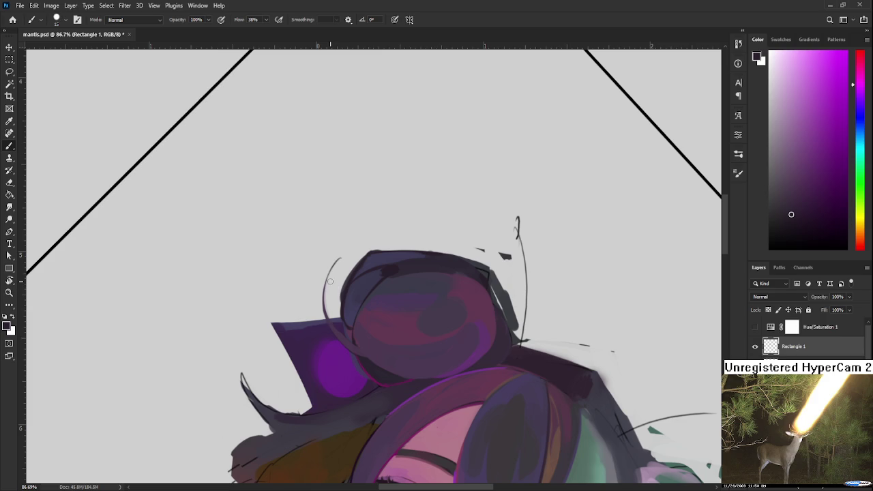
drag(338, 259, 324, 317)
mouse_move(326, 306)
mouse_down()
mouse_move(353, 343)
mouse_move(325, 315)
mouse_up()
- Sample lighter and darker purples from the hair while tilting the view about 24 degrees
key(r)
key(e)
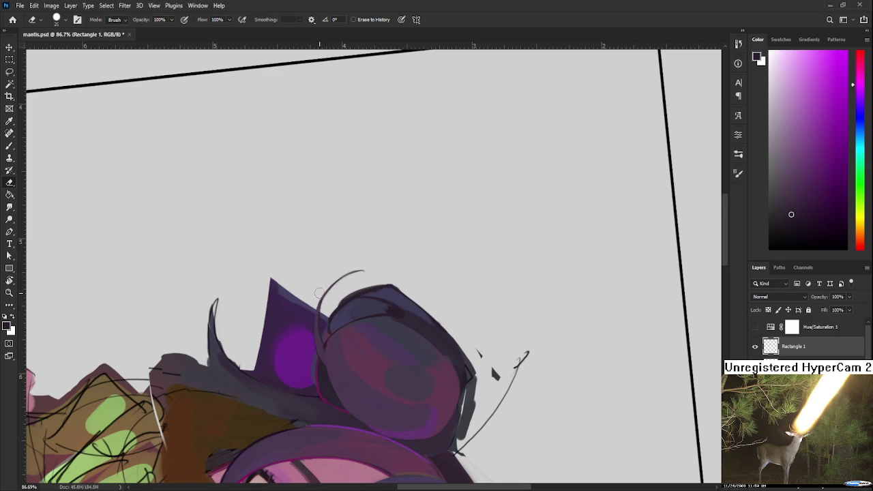
key(b)
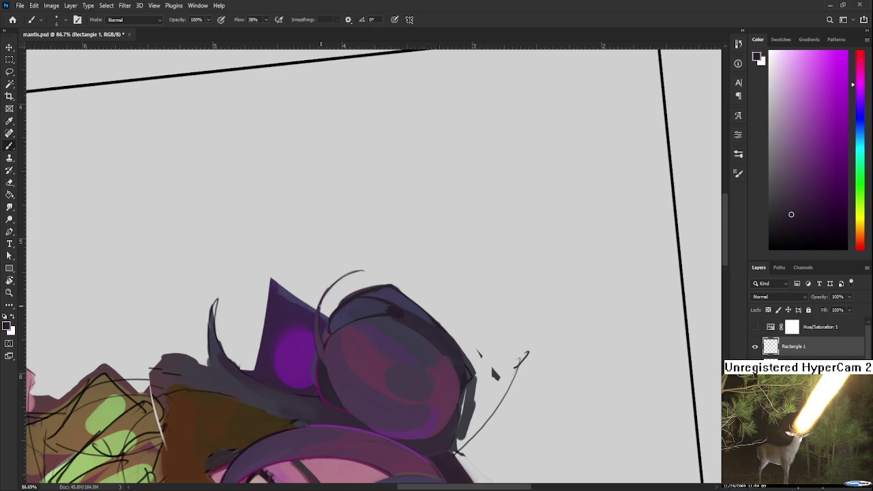
key(e)
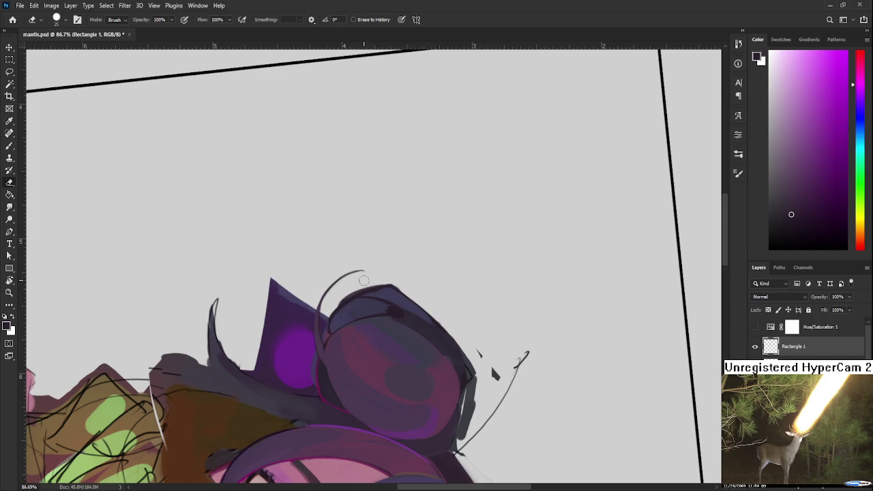
key(r)
drag(366, 280, 314, 314)
key(b)
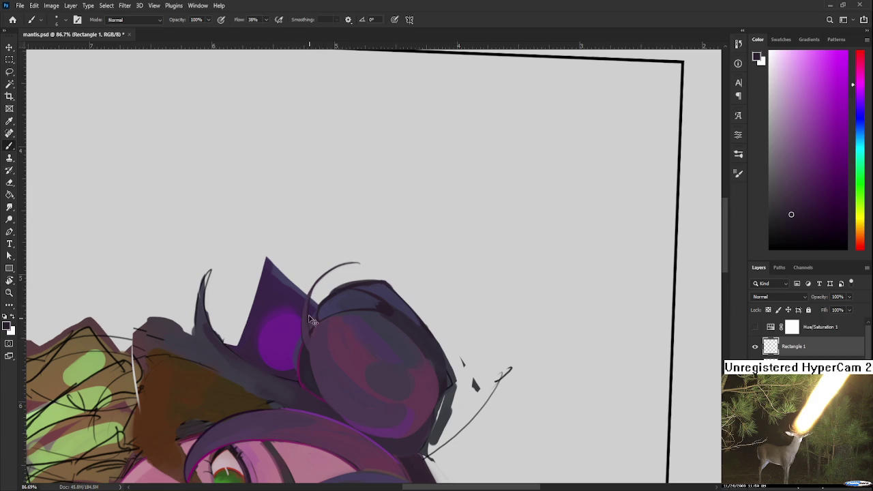
alt+click(313, 332)
alt+click(320, 313)
key(r)
mouse_move(347, 395)
mouse_down()
mouse_move(463, 323)
mouse_move(396, 316)
mouse_up()
key(b)
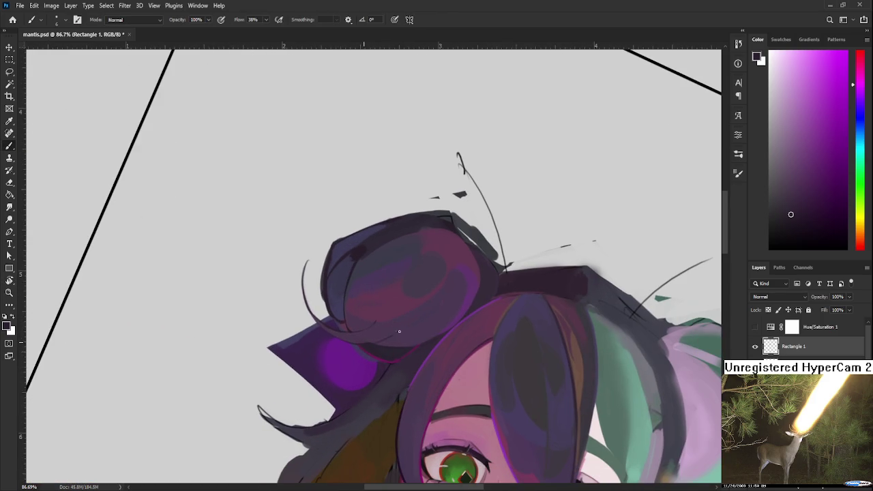
mouse_move(423, 317)
mouse_down()
mouse_move(353, 371)
mouse_move(307, 337)
mouse_up()
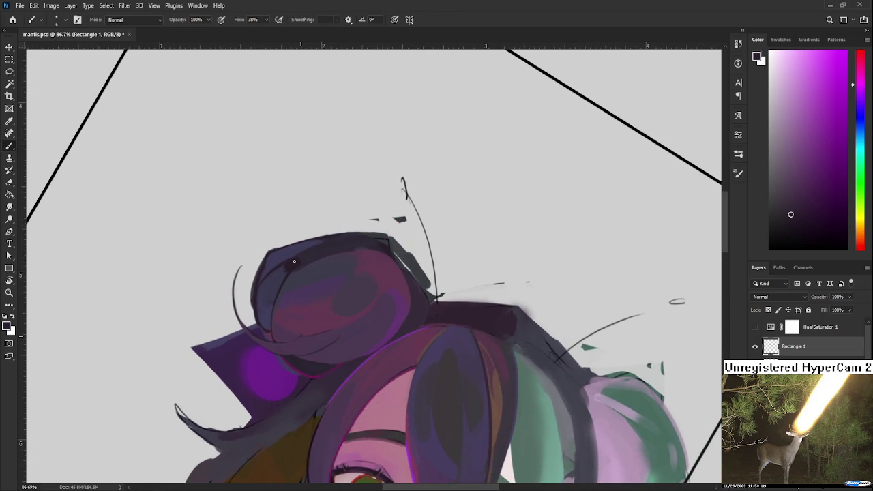
drag(323, 296, 293, 260)
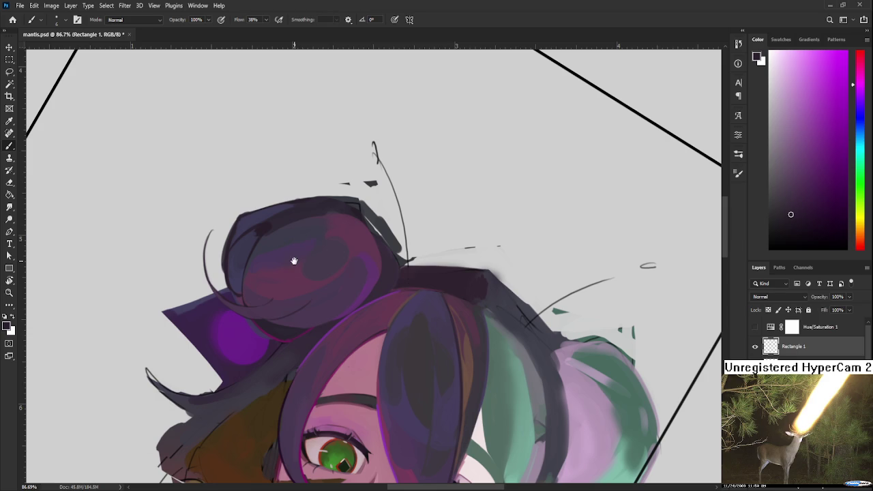
drag(376, 280, 520, 317)
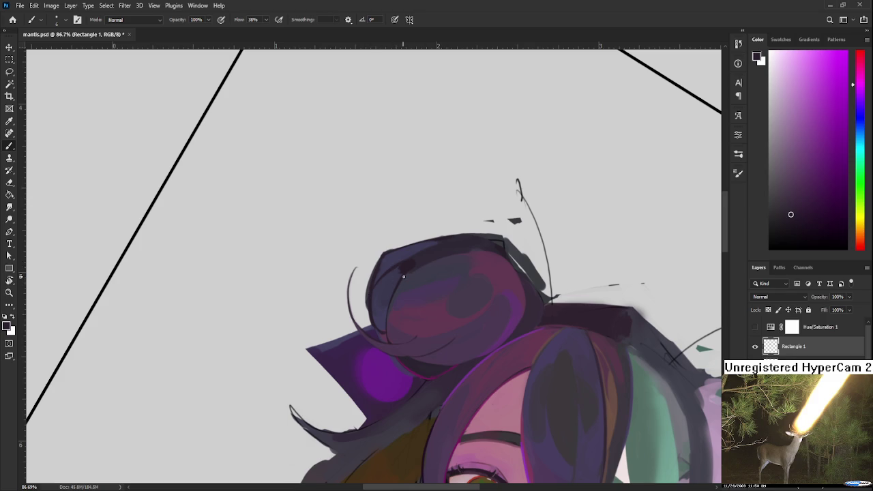
drag(394, 279, 360, 304)
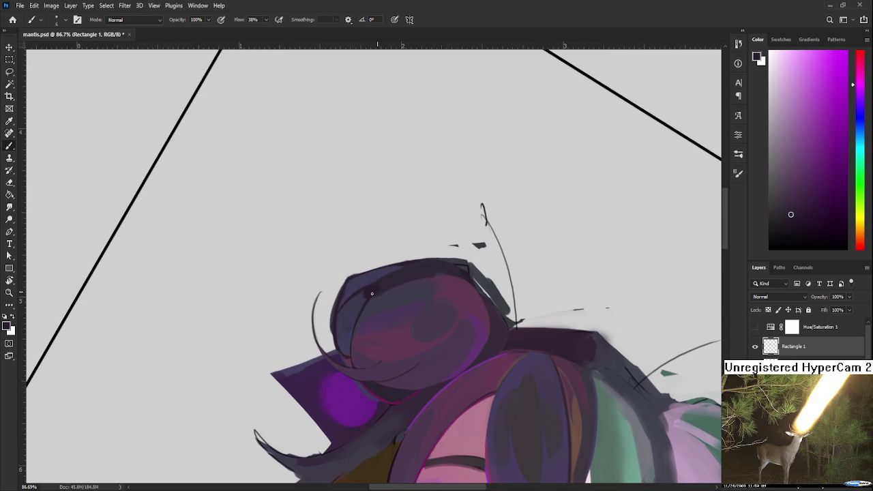
alt+click(369, 288)
alt+click(372, 289)
alt+click(375, 292)
alt+click(378, 289)
scroll(506, 225, down, 3)
scroll(491, 229, up, 1)
scroll(486, 232, up, 2)
scroll(395, 360, down, 1)
key(e)
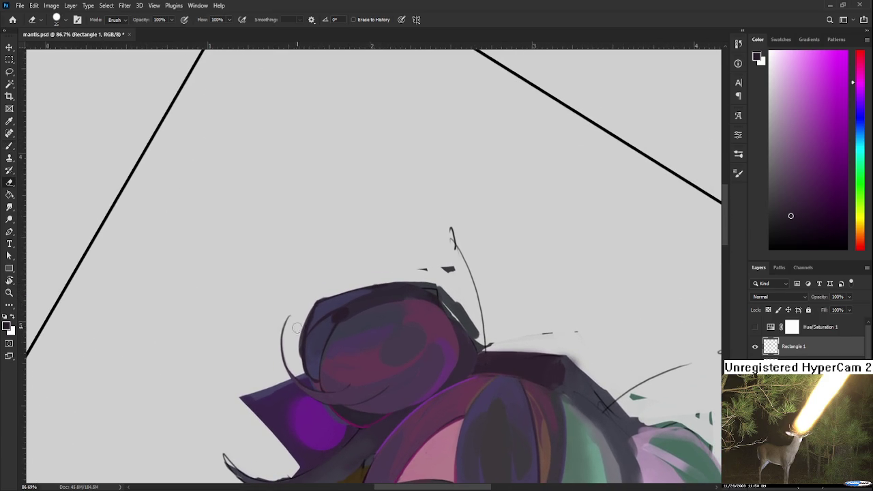
key(bracketleft)
key(bracketleft)
key(bracketleft)
key(r)
mouse_move(331, 364)
mouse_down()
mouse_move(317, 364)
mouse_move(399, 381)
mouse_up()
scroll(403, 376, down, 3)
scroll(428, 372, up, 1)
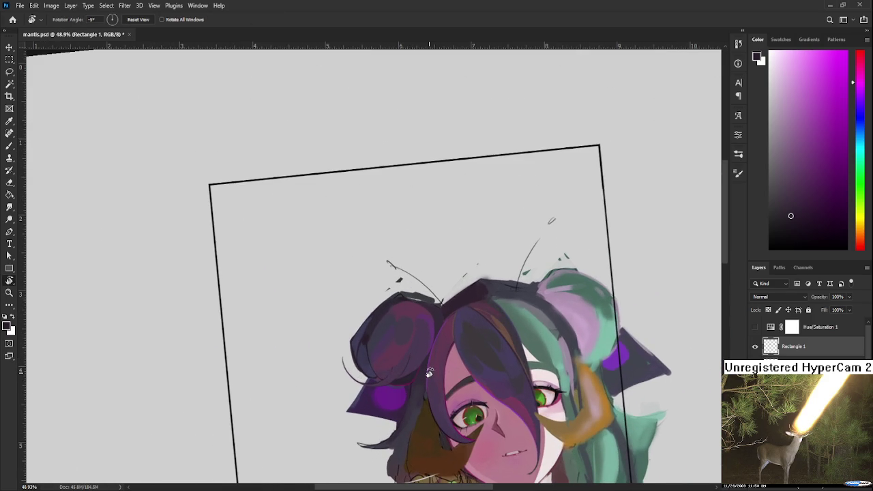
- Sample a hair colour and paint soft purple over the left hair bun
key(b)
alt+click(366, 334)
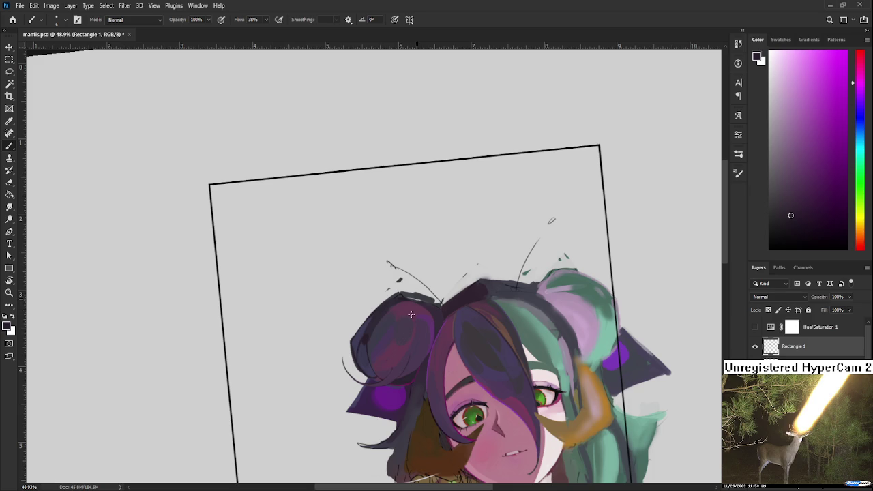
drag(407, 307, 368, 338)
key(bracketleft)
- Resample dark purple from several spots in the hair
scroll(428, 311, down, 1)
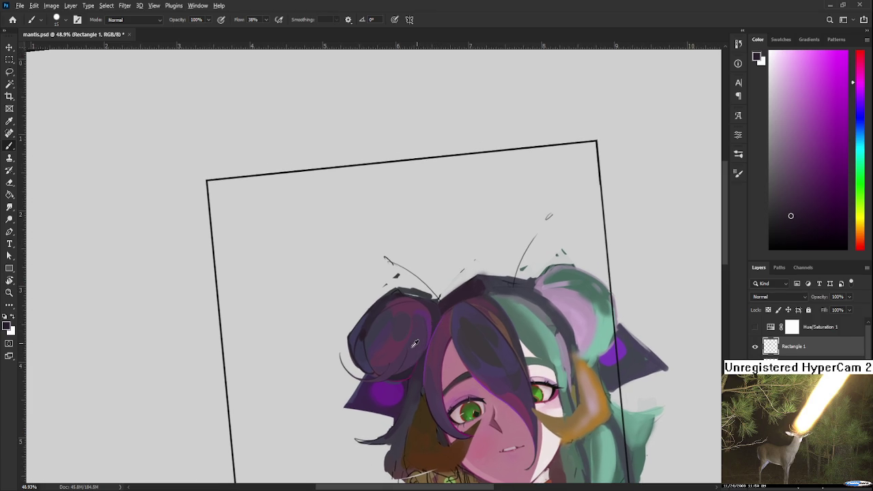
alt+click(414, 343)
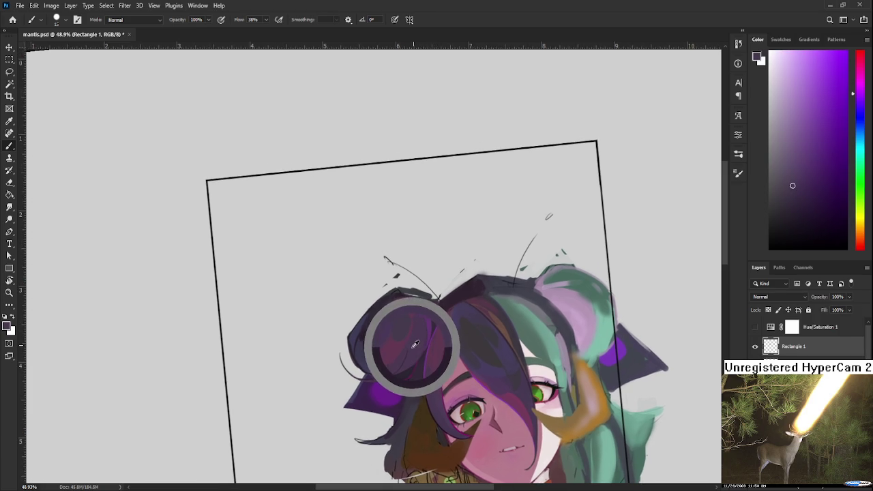
alt+click(413, 343)
alt+click(413, 351)
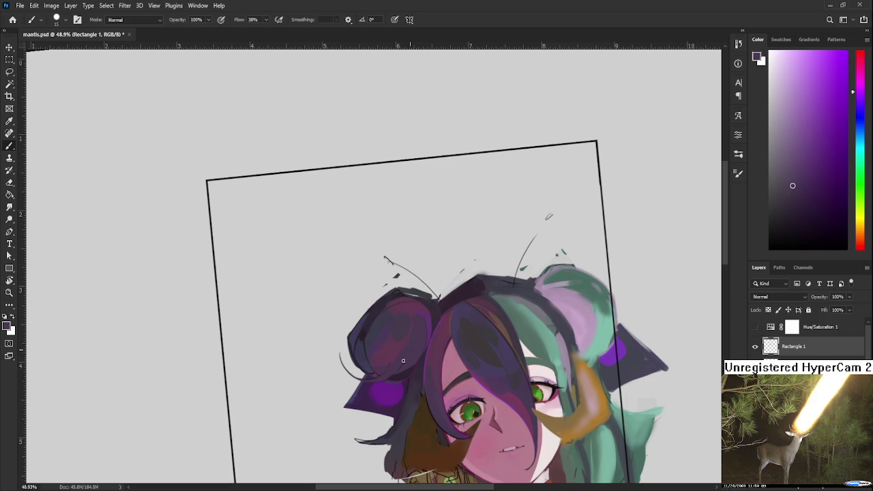
alt+click(403, 362)
- Zoom around the hair, rotate the view clockwise, and sample a new hair colour
scroll(414, 331, down, 2)
scroll(422, 332, up, 2)
scroll(437, 333, up, 1)
scroll(438, 333, up, 1)
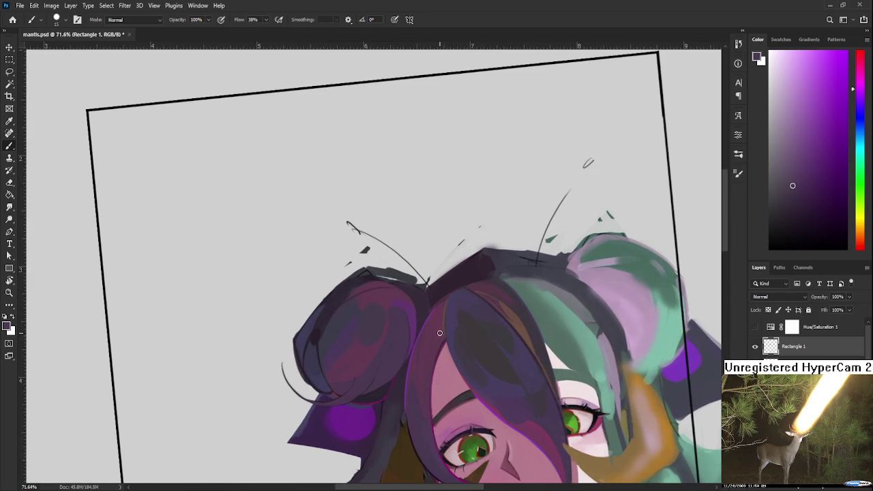
scroll(440, 333, up, 1)
scroll(477, 303, down, 1)
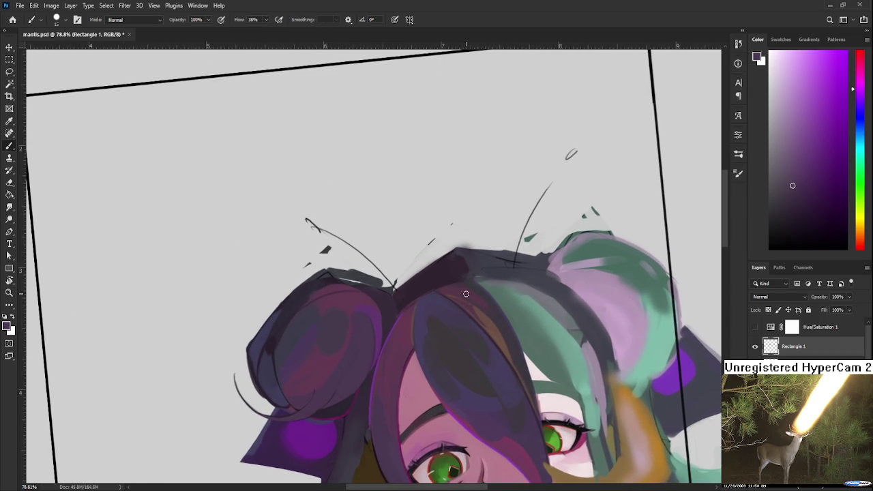
scroll(467, 294, down, 3)
scroll(457, 305, down, 4)
scroll(459, 321, up, 3)
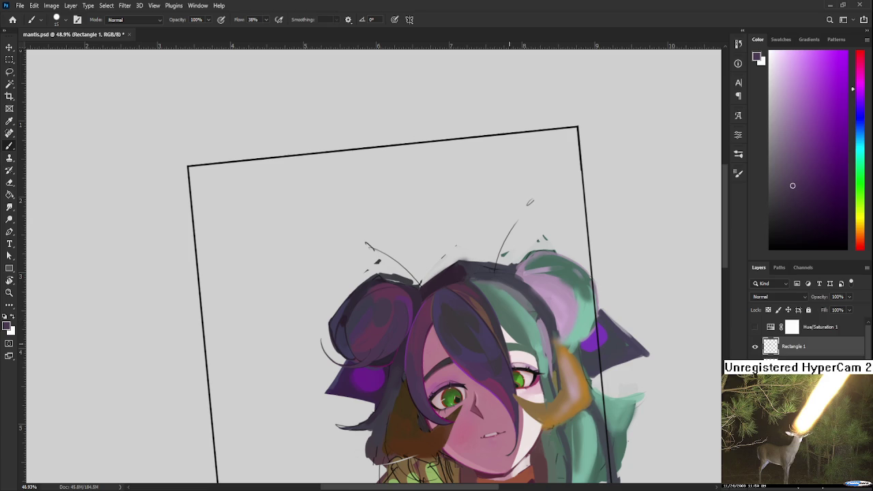
drag(416, 367, 372, 325)
alt+click(358, 333)
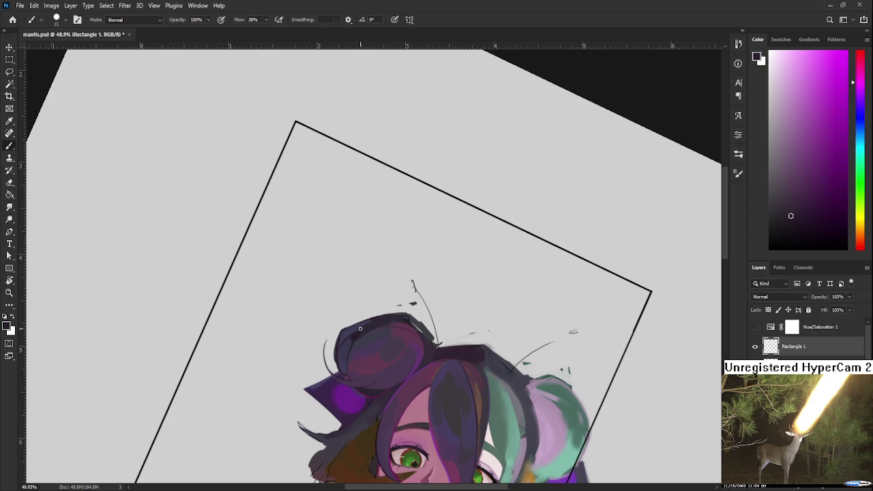
drag(420, 327, 376, 356)
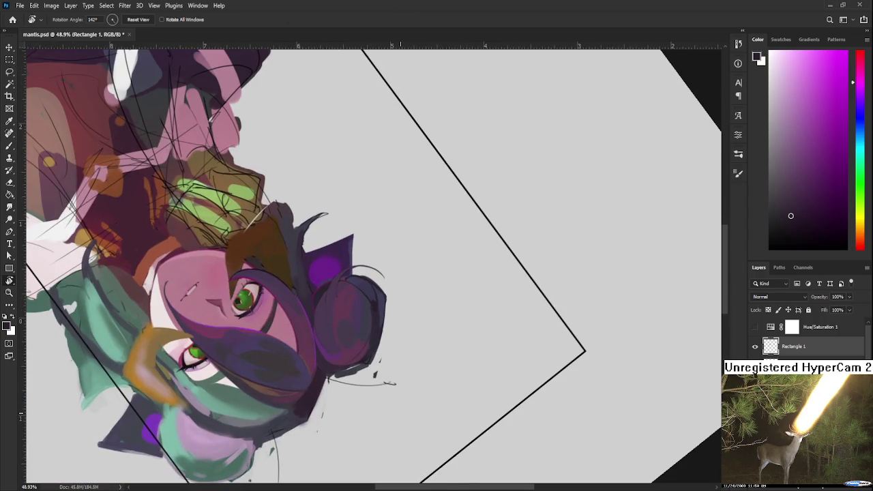
scroll(388, 383, up, 2)
scroll(387, 385, up, 1)
scroll(386, 392, up, 2)
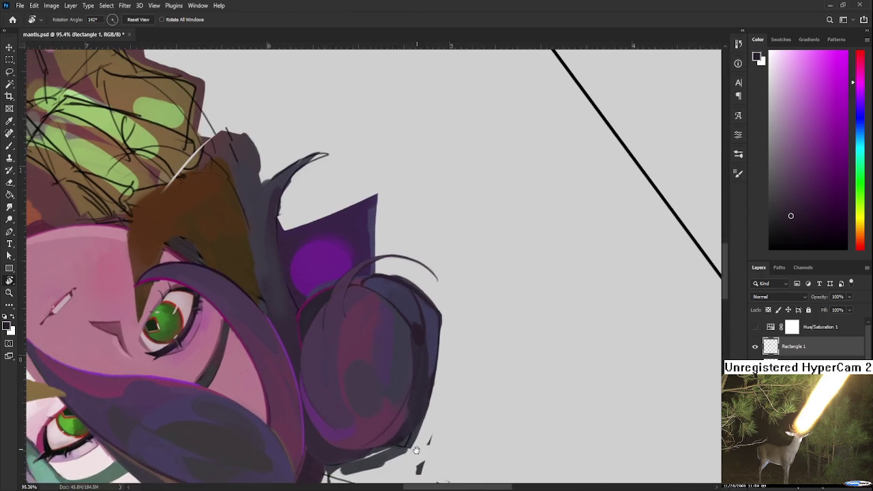
scroll(385, 399, up, 1)
key(b)
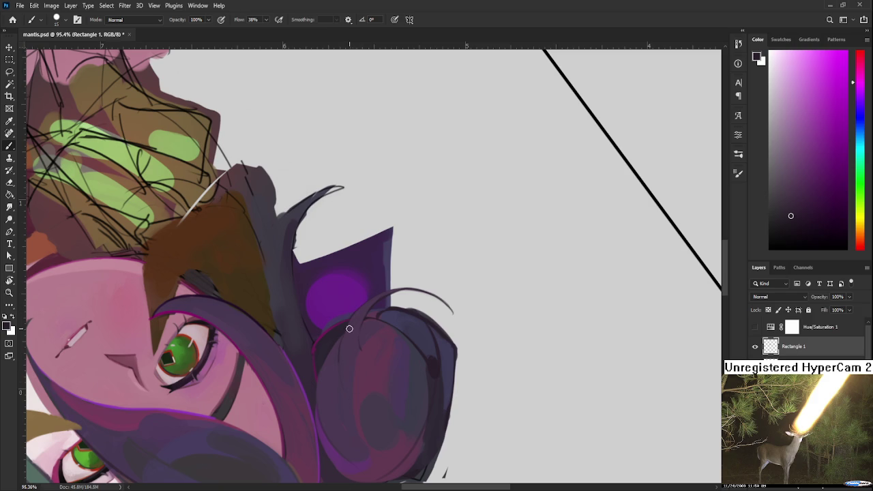
alt+click(347, 323)
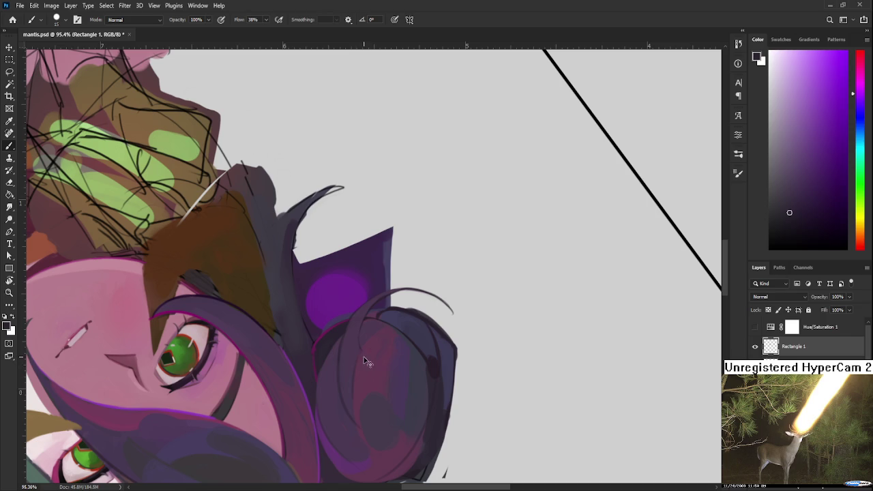
alt+click(367, 353)
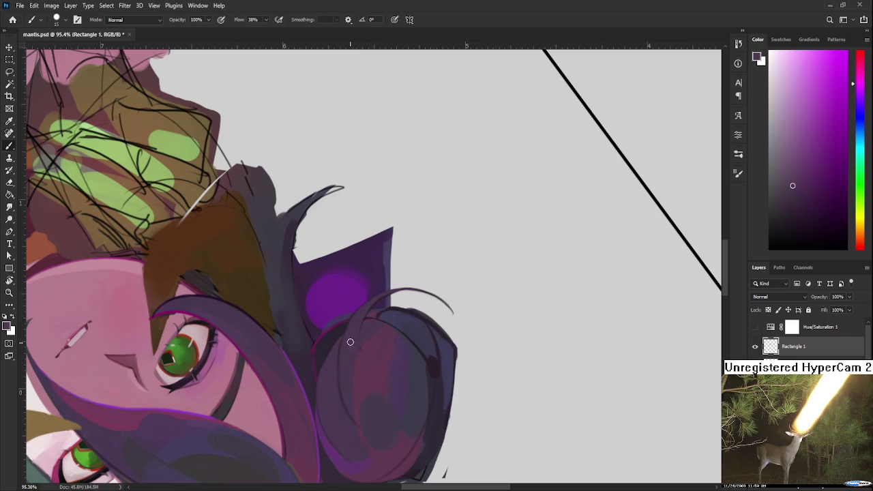
alt+scroll(361, 381, down, 2)
alt+scroll(365, 387, down, 2)
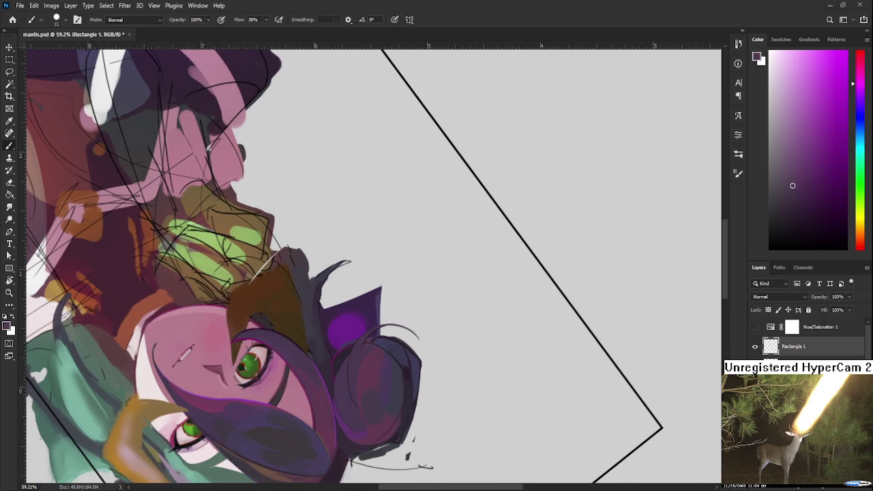
alt+scroll(365, 301, down, 2)
key(r)
drag(553, 351, 474, 431)
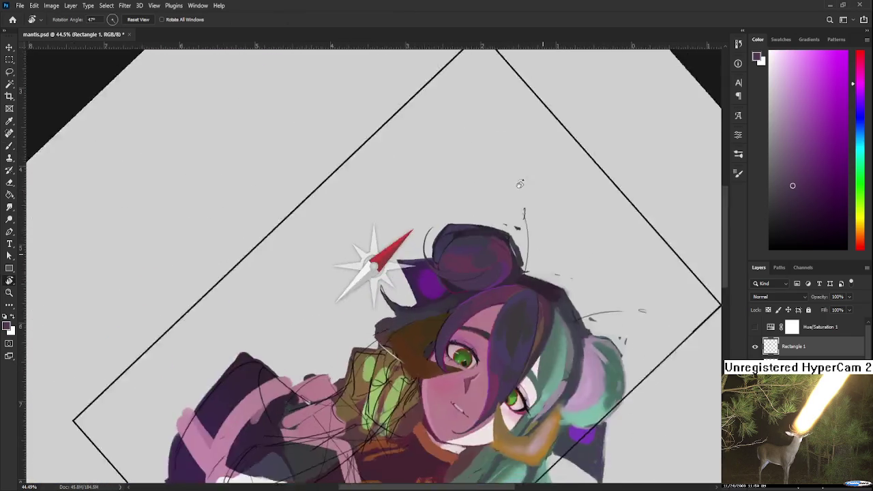
key(m)
drag(292, 221, 524, 476)
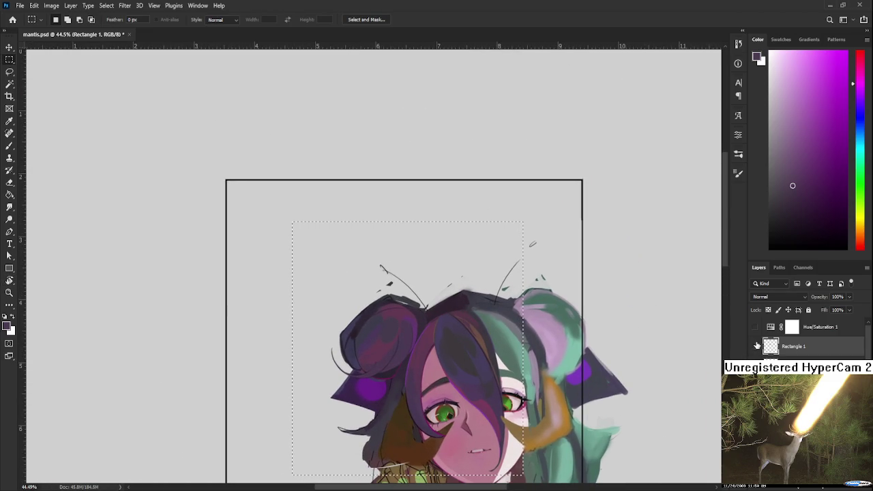
key(ctrl+j)
scroll(804, 337, down, 1)
scroll(804, 337, down, 1)
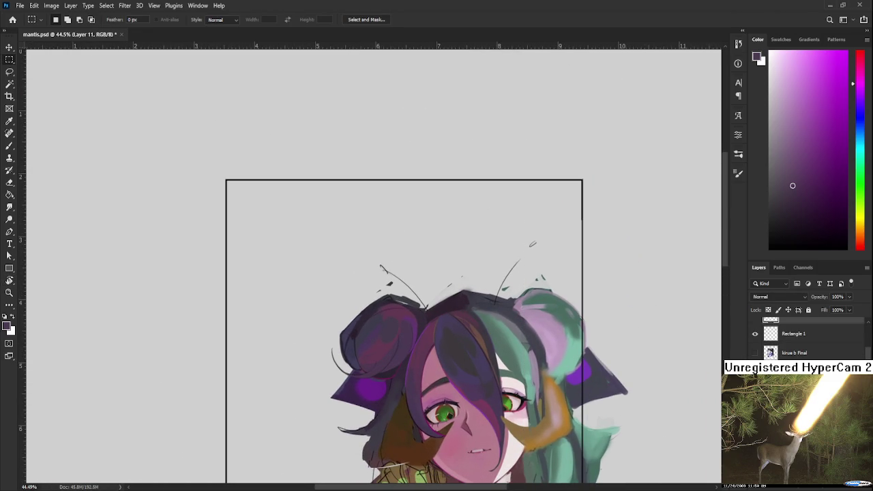
scroll(804, 337, down, 1)
key(alt+bracketleft)
key(ctrl+comma)
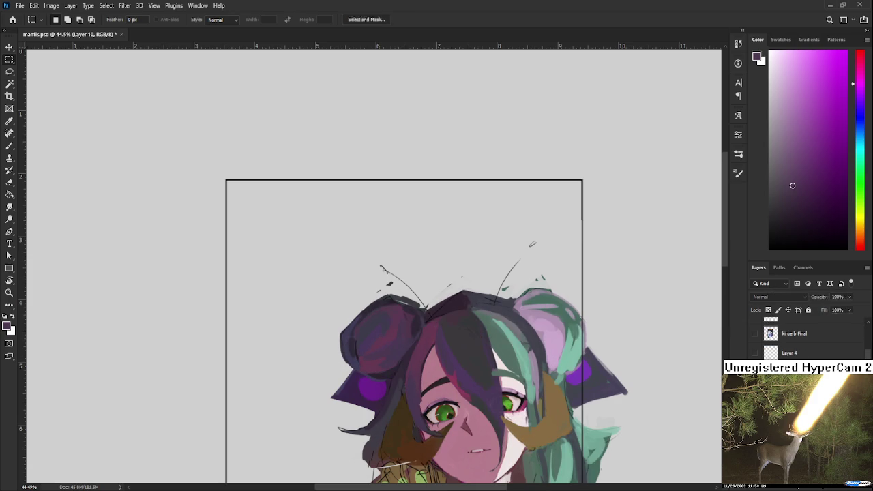
key(ctrl+comma)
key(ctrl+comma)
key(ctrl+comma)
key(ctrl+comma)
key(ctrl+comma)
key(ctrl+comma)
key(ctrl+comma)
scroll(440, 364, up, 2)
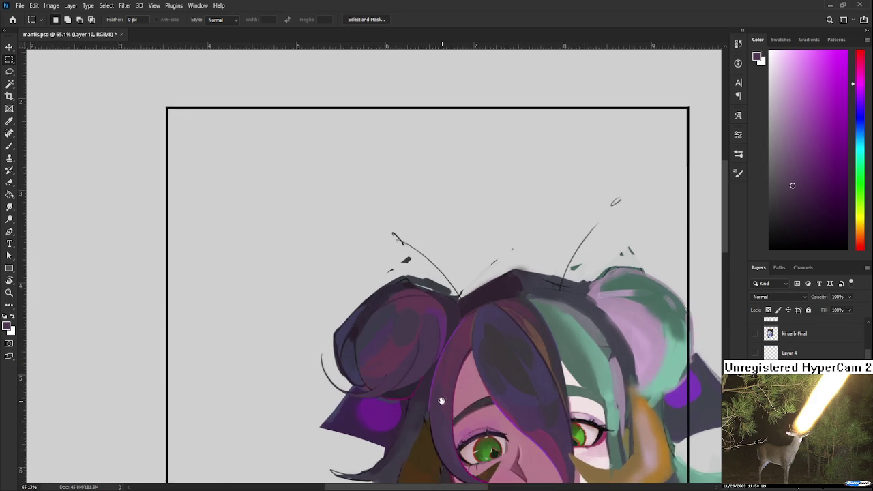
- Paint a sampled purple over the light grey line along the top of the hair
scroll(423, 355, up, 2)
scroll(401, 313, up, 1)
drag(401, 313, 347, 359)
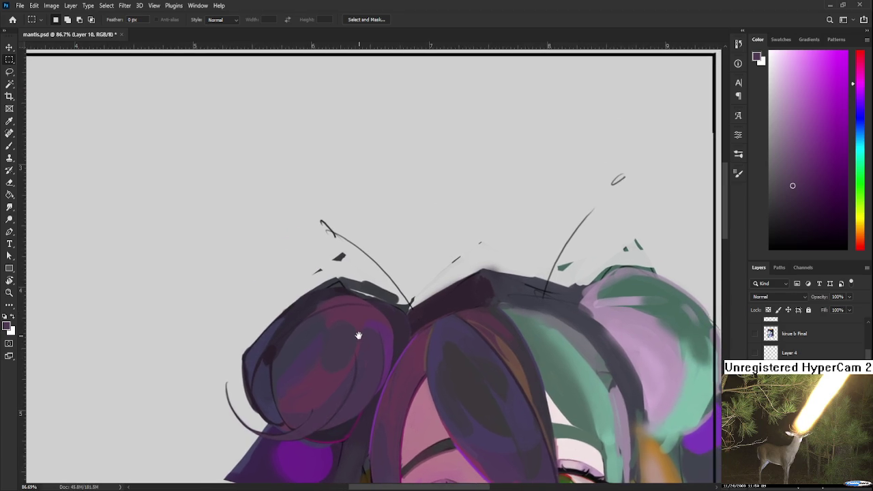
key(b)
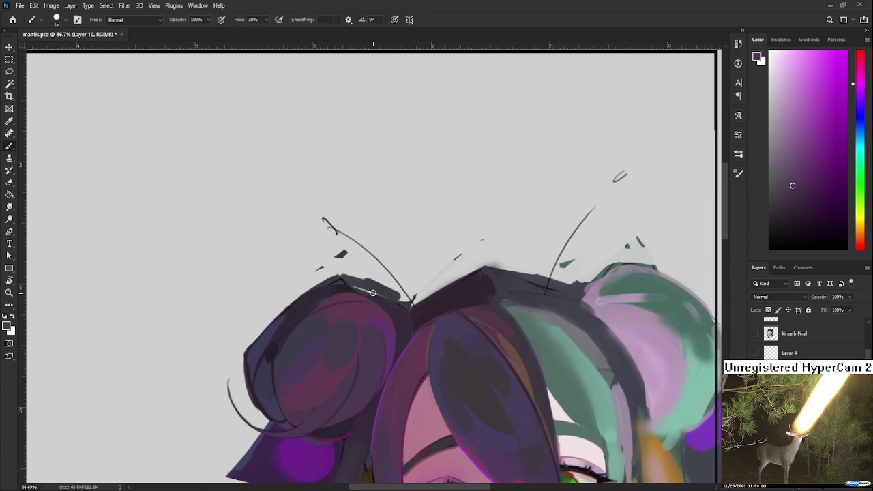
alt+click(395, 337)
drag(393, 328, 367, 327)
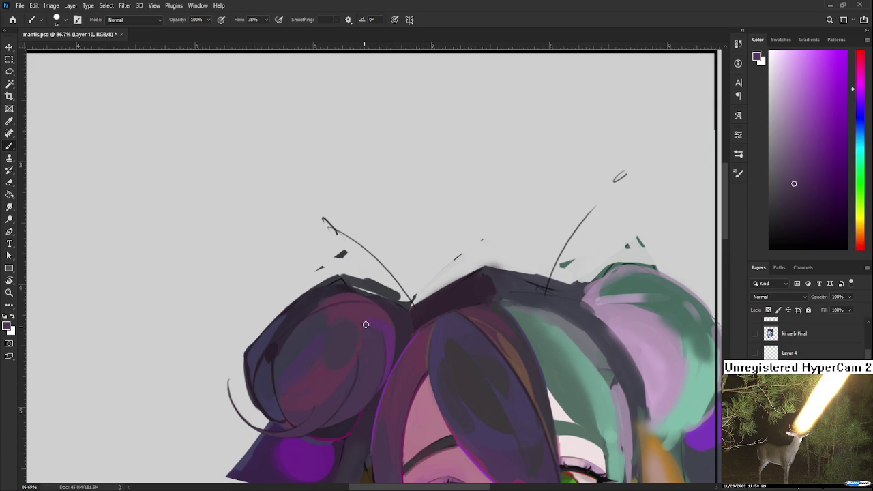
alt+click(370, 331)
alt+click(368, 326)
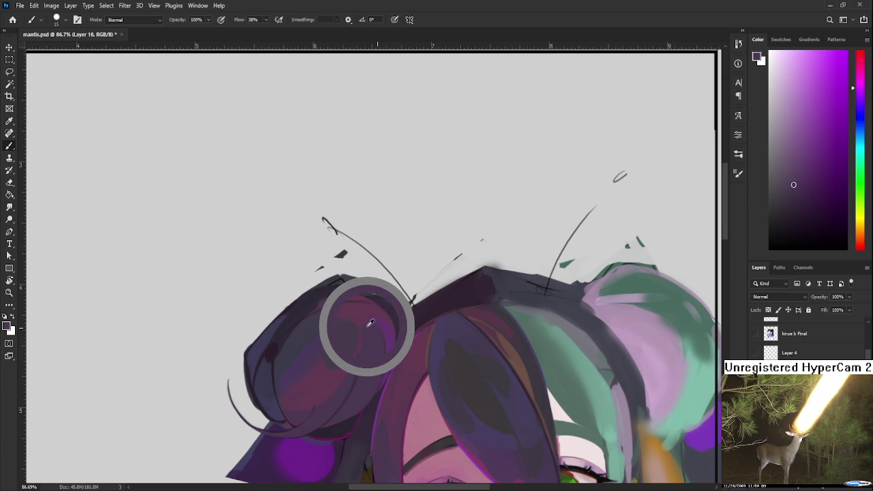
alt+click(369, 325)
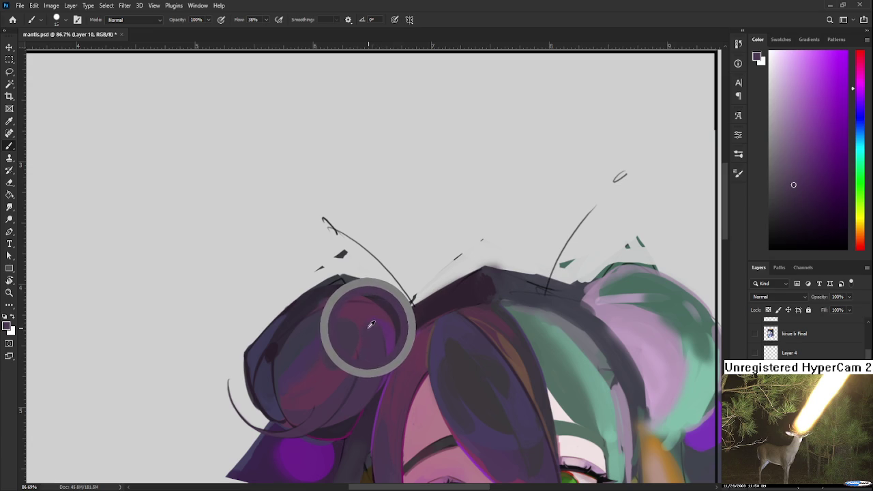
alt+click(367, 318)
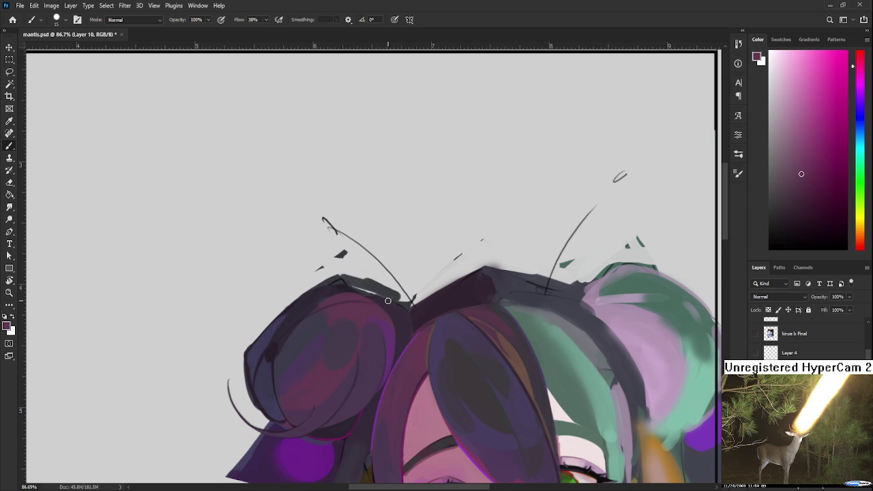
drag(388, 302, 391, 344)
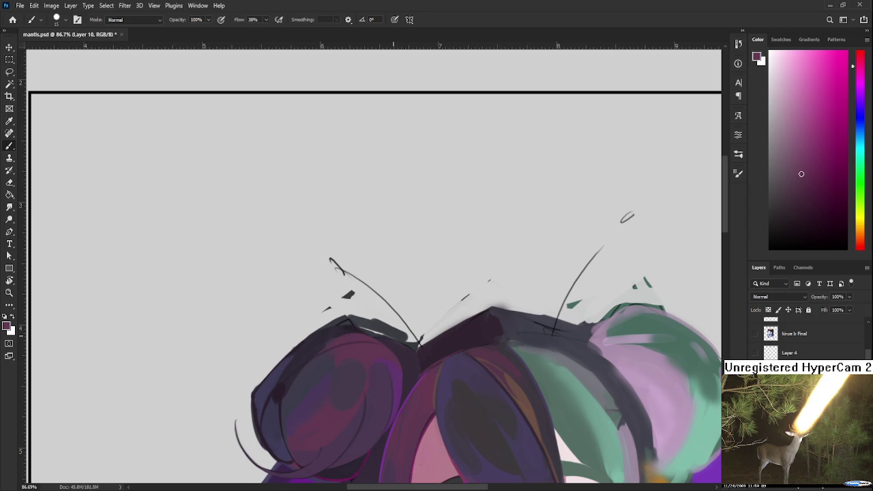
drag(389, 335, 381, 334)
- Compare the two hair versions with repeated undo/redo, keeping the alternate version
scroll(506, 305, down, 3)
scroll(506, 305, up, 1)
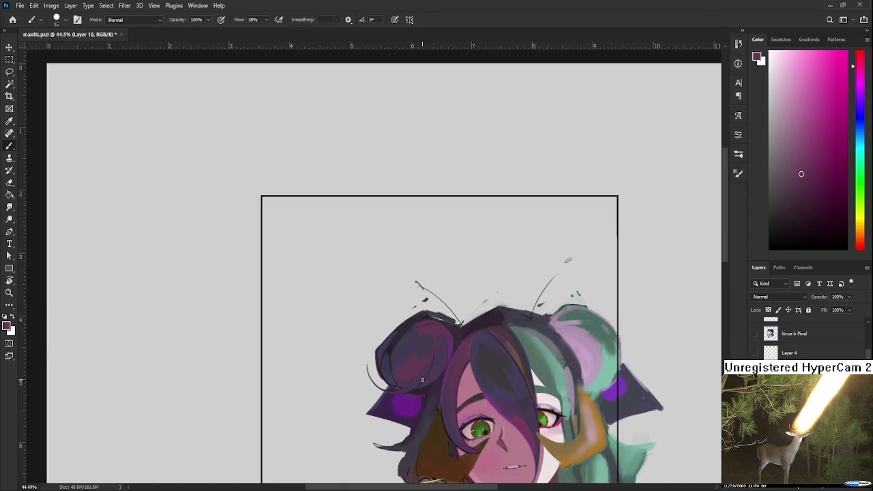
drag(435, 483, 366, 394)
scroll(518, 307, up, 1)
scroll(518, 307, down, 2)
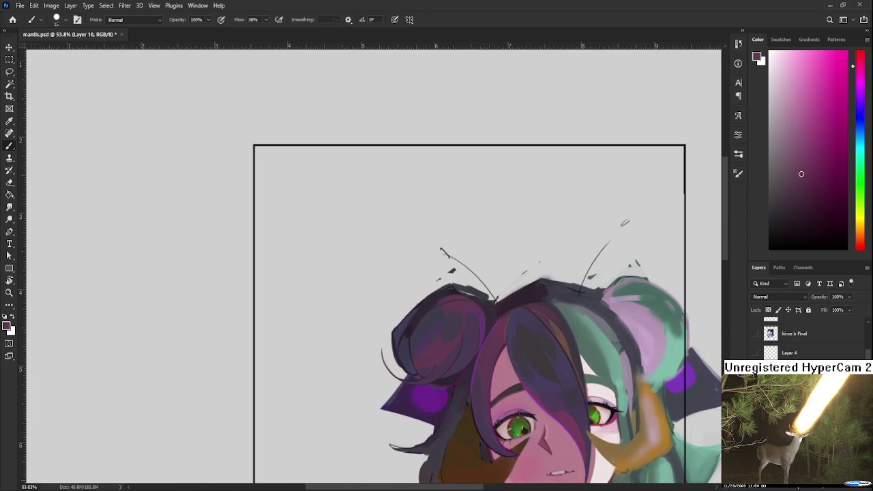
key(ctrl+z)
key(ctrl+shift+z)
key(ctrl+z)
key(ctrl+shift+z)
key(ctrl+z)
key(ctrl+shift+z)
key(ctrl+z)
key(ctrl+shift+z)
key(ctrl+z)
key(ctrl+shift+z)
key(ctrl+z)
key(ctrl+shift+z)
key(ctrl+z)
key(ctrl+shift+z)
key(ctrl+z)
key(ctrl+shift+z)
key(ctrl+z)
key(ctrl+shift+z)
key(ctrl+z)
key(ctrl+shift+z)
key(ctrl+z)
key(ctrl+shift+z)
key(ctrl+z)
key(ctrl+shift+z)
key(ctrl+z)
key(ctrl+shift+z)
key(ctrl+z)
key(ctrl+shift+z)
- Rotate the view to about -48 degrees and paint grey along the bun's upper-left outline
scroll(398, 306, up, 1)
scroll(398, 306, up, 1)
scroll(398, 306, up, 2)
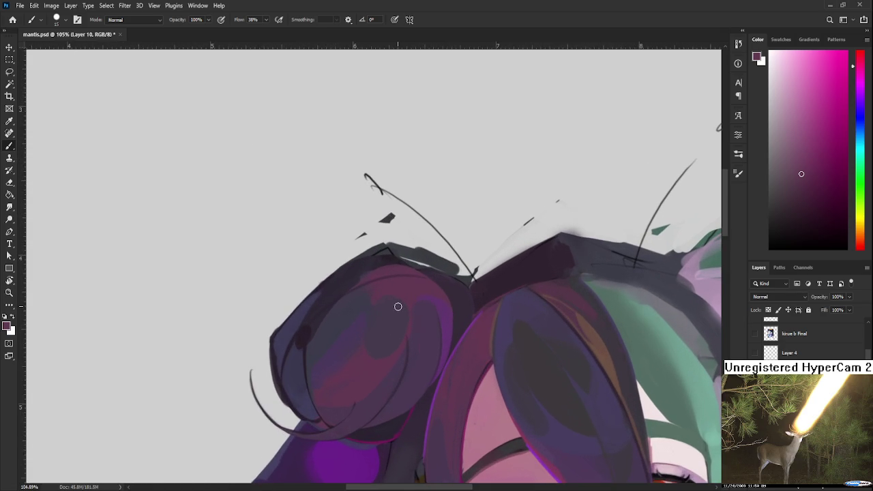
key(r)
drag(345, 362, 315, 361)
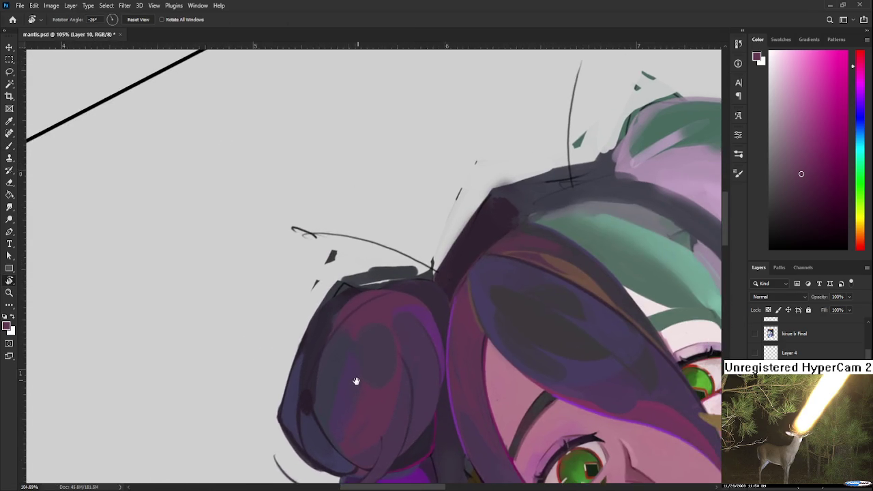
key(b)
alt+click(302, 405)
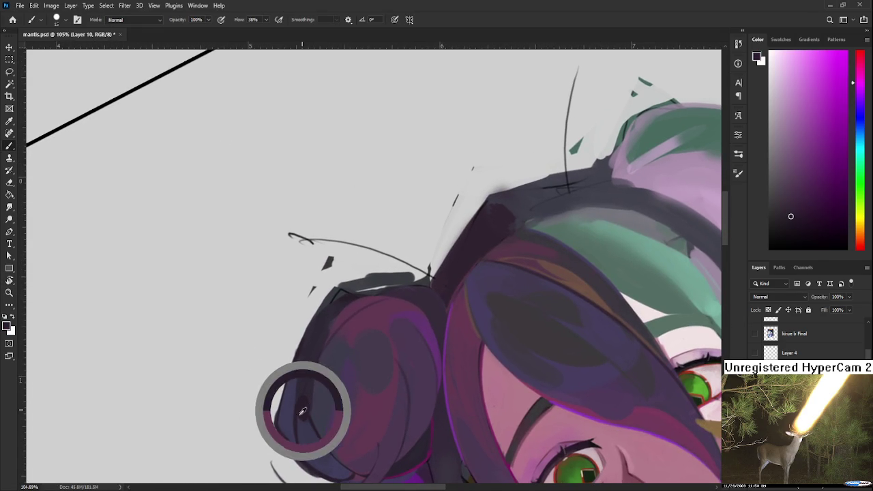
key(e)
key(r)
drag(271, 425, 376, 372)
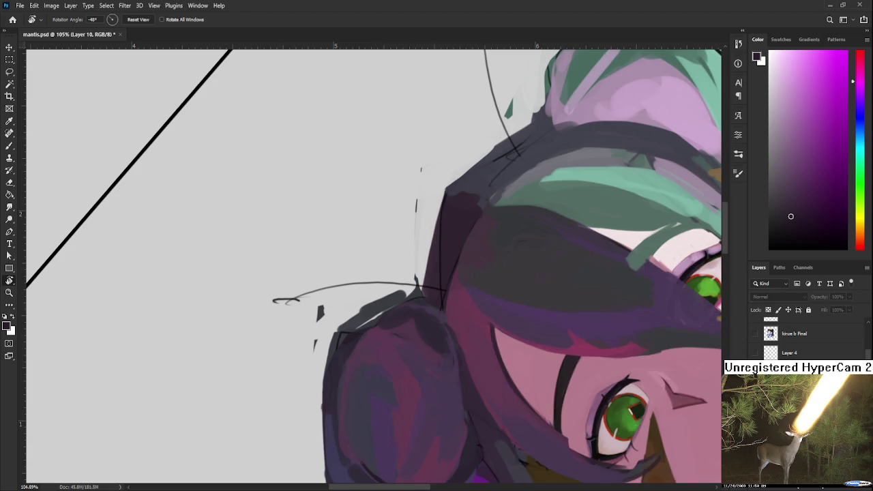
key(b)
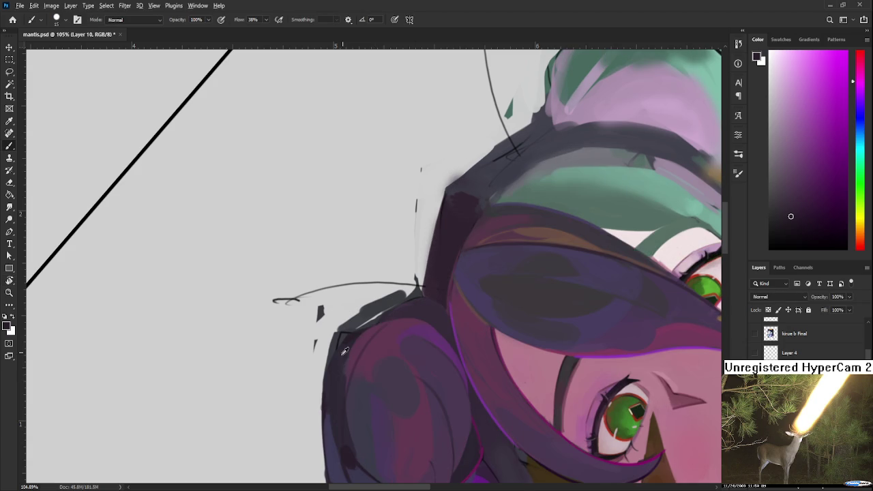
alt+click(344, 350)
drag(340, 344, 356, 321)
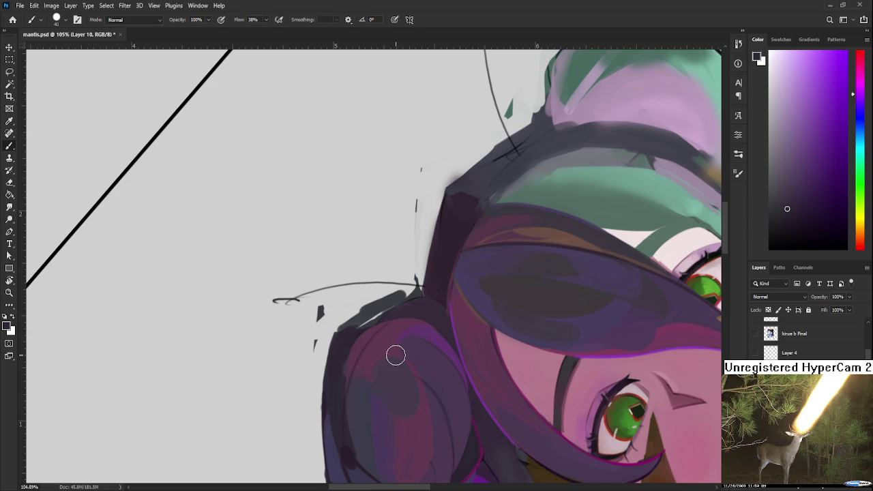
- Add a faint dark stroke on the bun with an 8 px brush
alt+click(358, 346)
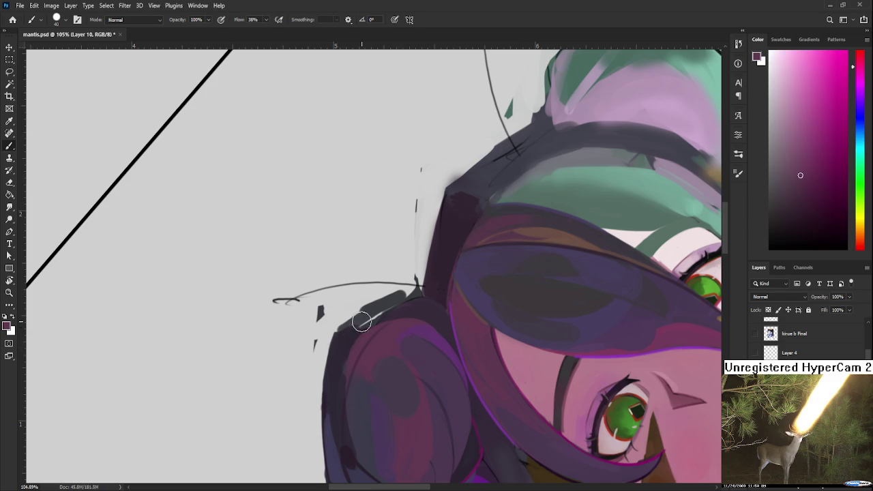
key(bracketleft)
key(bracketleft)
key(bracketleft)
alt+click(341, 374)
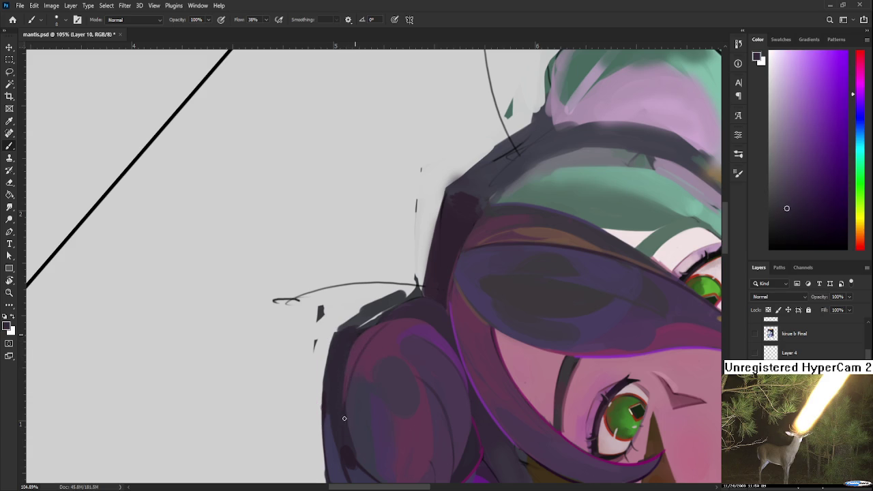
alt+click(355, 354)
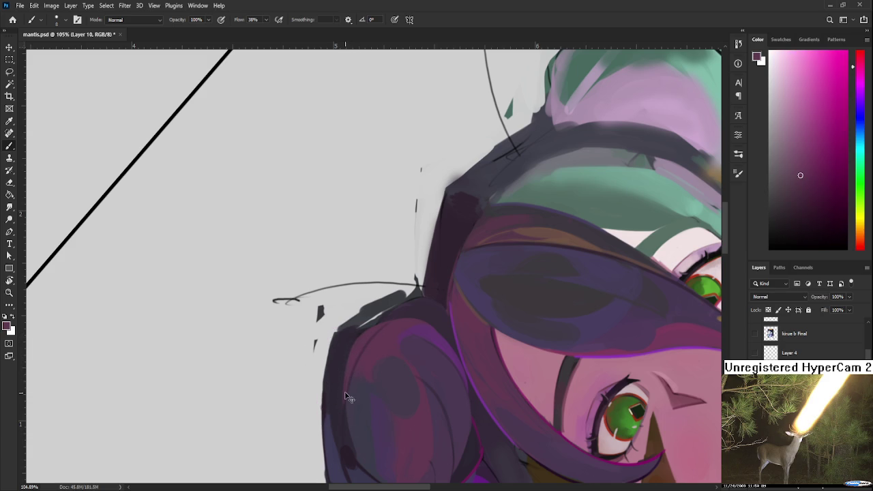
drag(346, 402, 346, 436)
alt+click(354, 417)
alt+click(354, 378)
alt+click(345, 350)
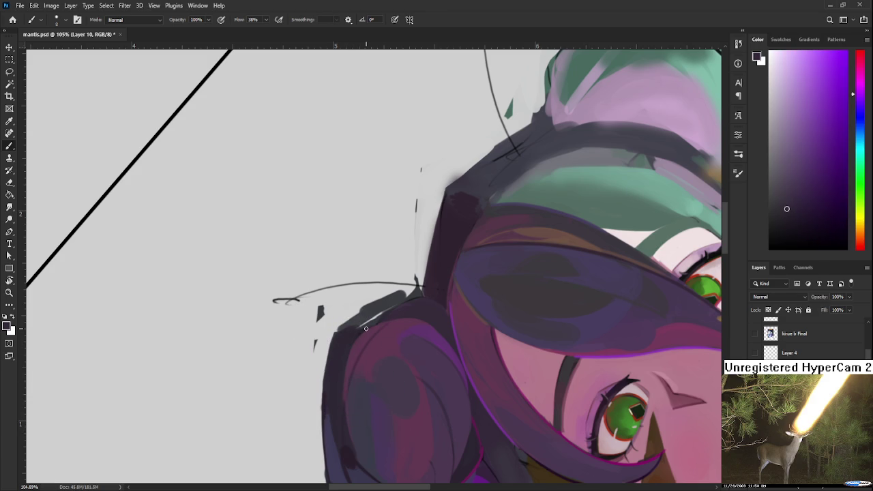
- Darken the bun's upper-left edge with dark grey using a ~30 px brush
drag(386, 335, 363, 339)
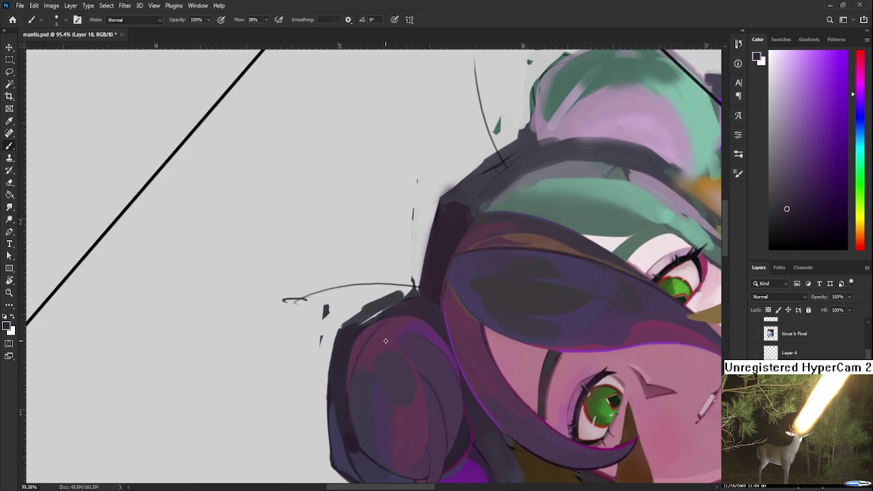
alt+click(342, 338)
key(bracketright)
key(bracketright)
key(bracketright)
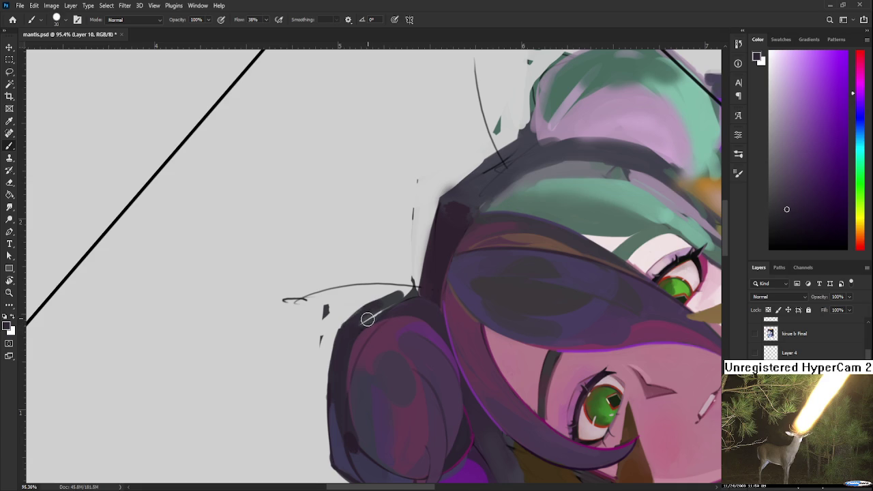
alt+click(359, 324)
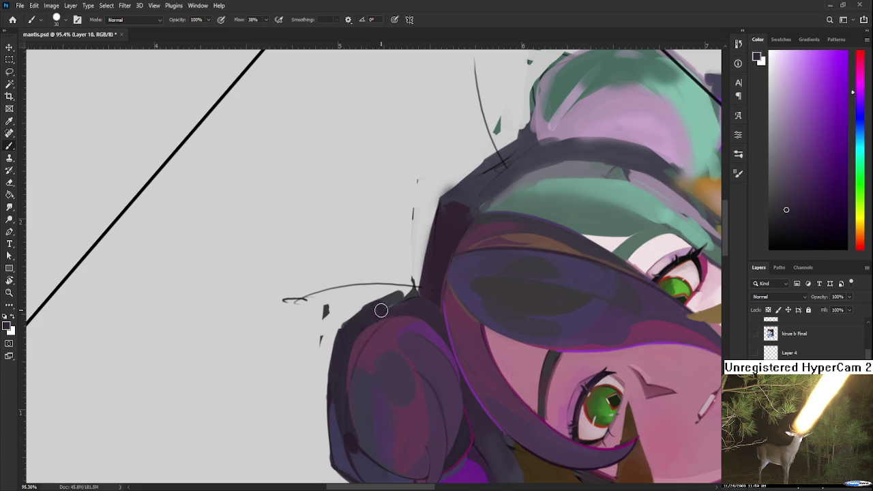
drag(355, 326, 370, 308)
drag(430, 327, 428, 338)
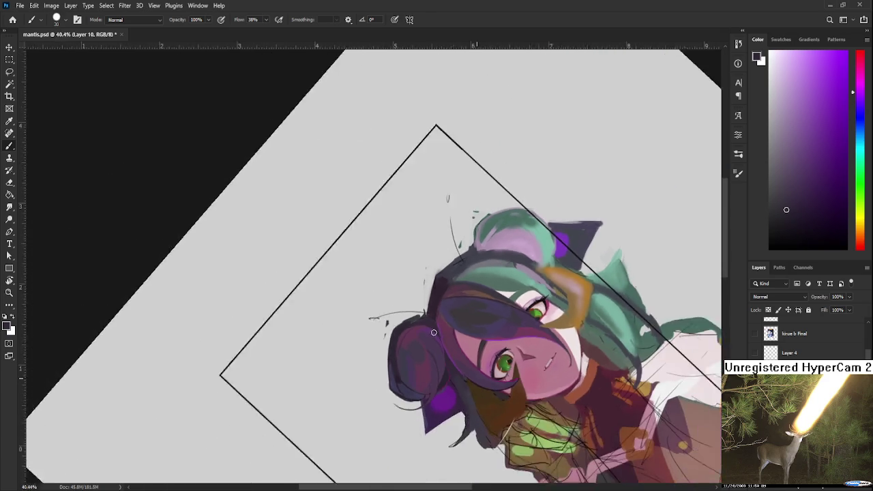
- Create a new layer and set a size-9 brush loaded with a darker bun purple
scroll(429, 337, up, 1)
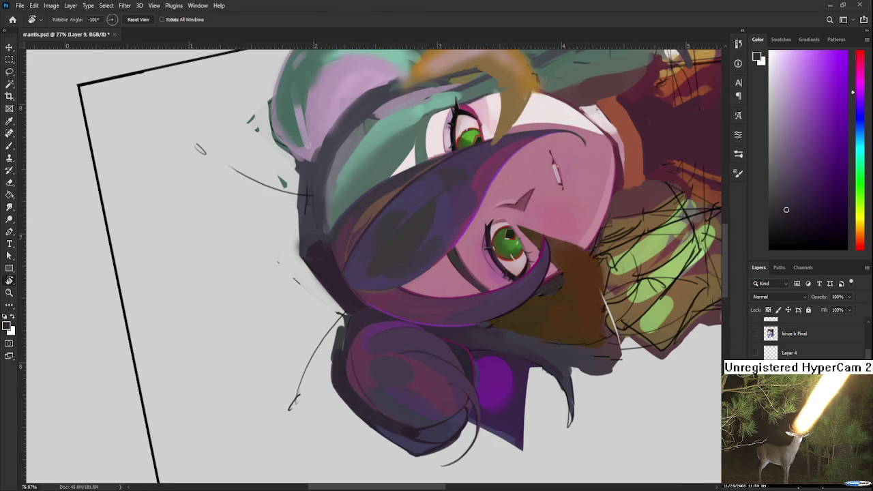
key(b)
alt+click(350, 371)
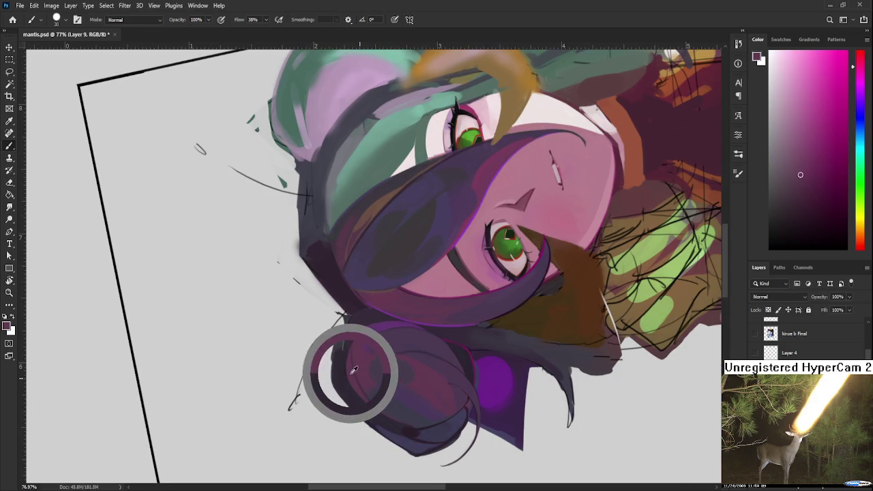
key(bracketleft)
key(bracketleft)
key(bracketleft)
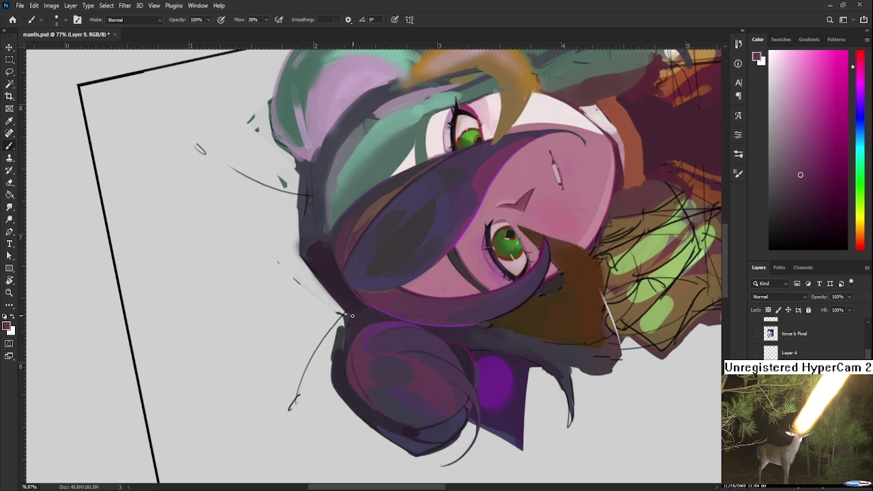
key(ctrl+shift+alt+n)
alt+click(351, 346)
alt+click(340, 359)
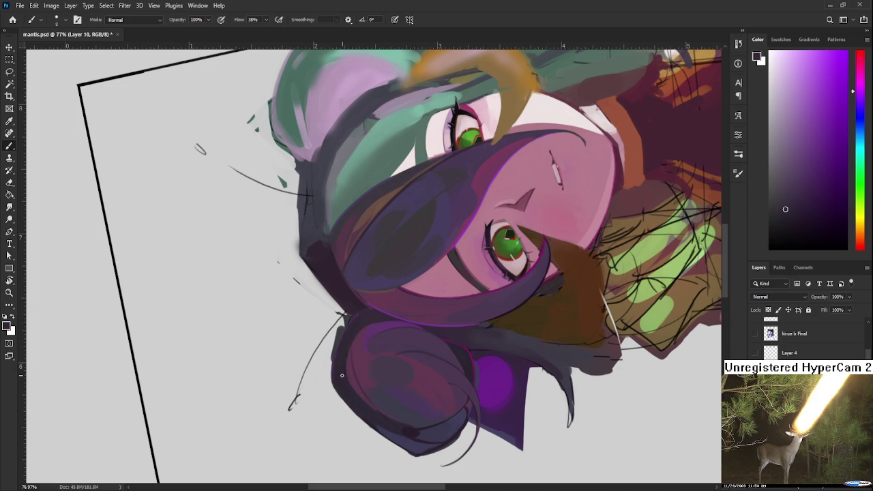
- Rotate the view and load a larger brush with a darker purple from the bun
key(r)
drag(414, 303, 426, 362)
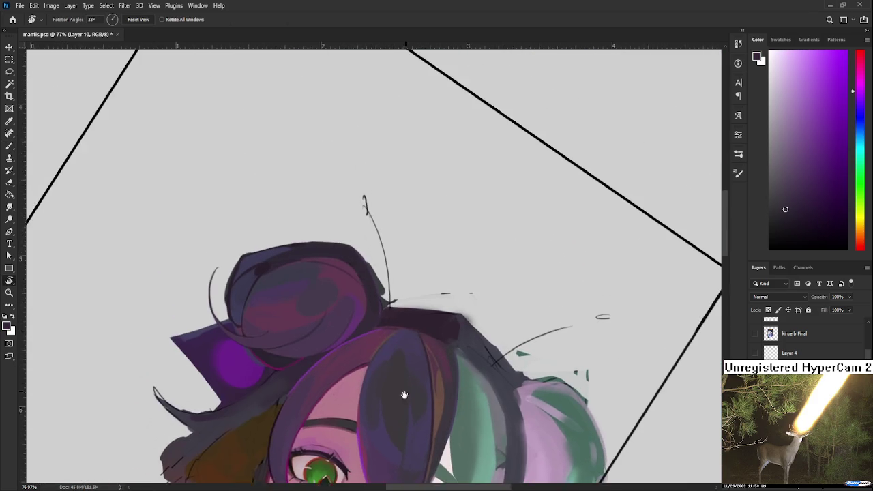
scroll(426, 362, down, 2)
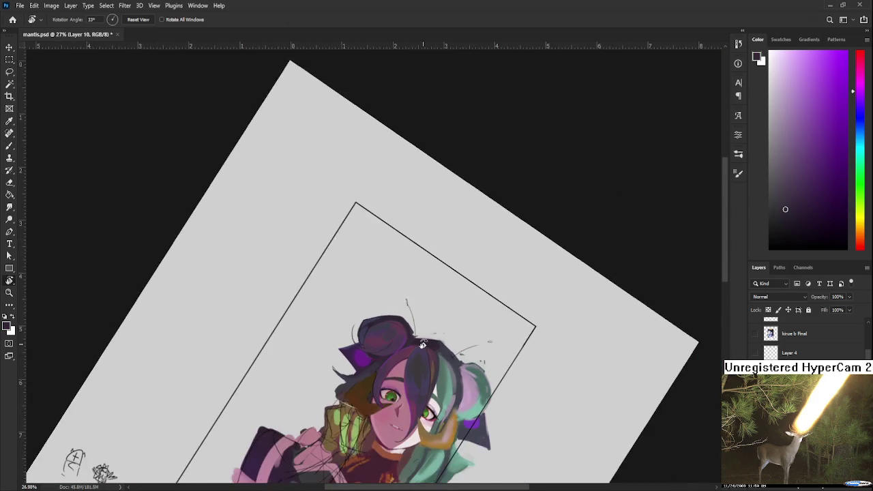
scroll(419, 345, up, 3)
drag(417, 341, 368, 321)
key(b)
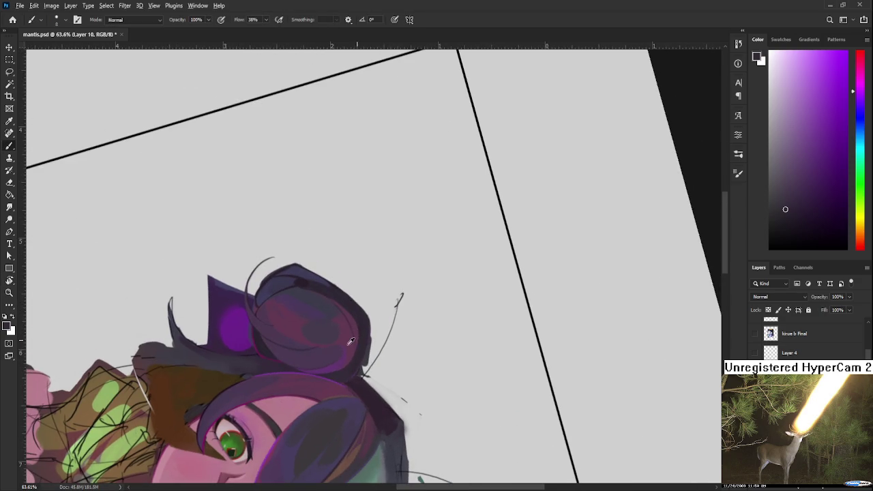
alt+click(357, 341)
key(bracketright)
key(bracketright)
key(bracketright)
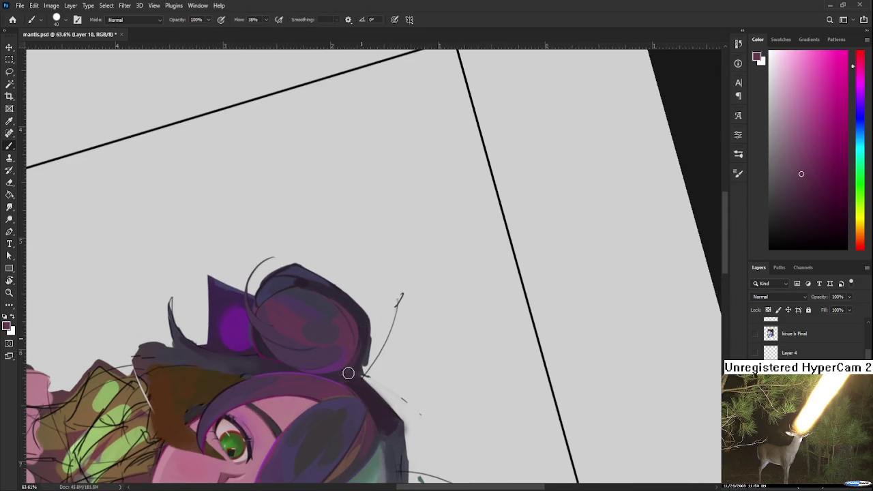
alt+click(364, 334)
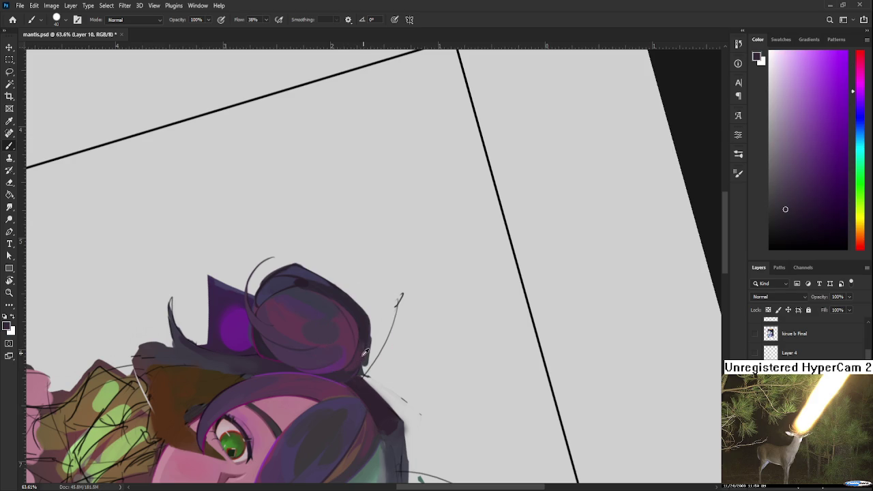
alt+click(359, 358)
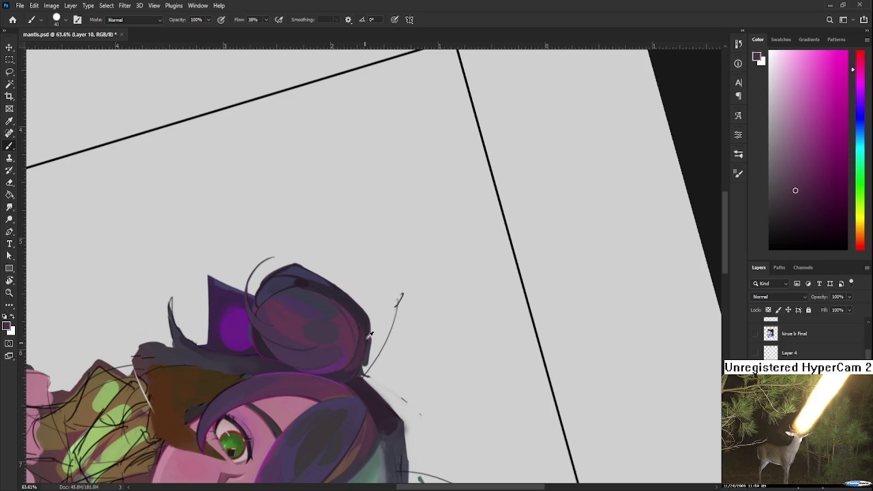
alt+click(364, 319)
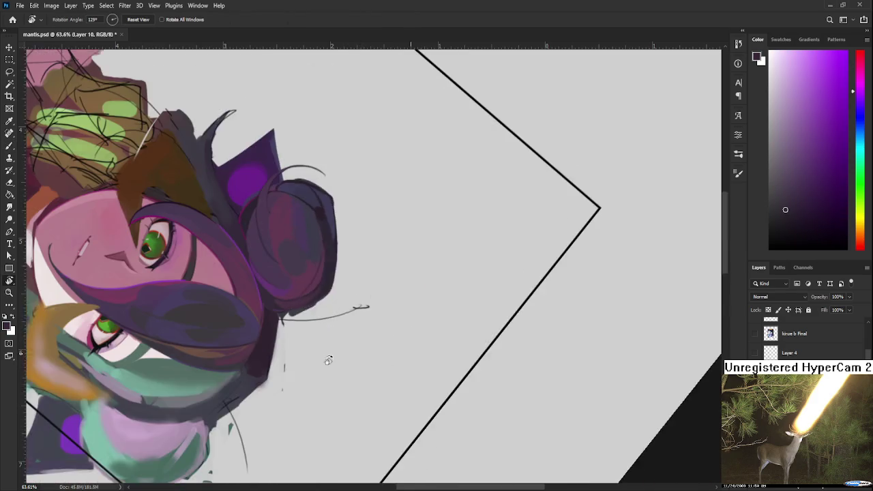
- Sample magenta shades from the bun and rotate the view to about -34 degrees
drag(375, 350, 362, 417)
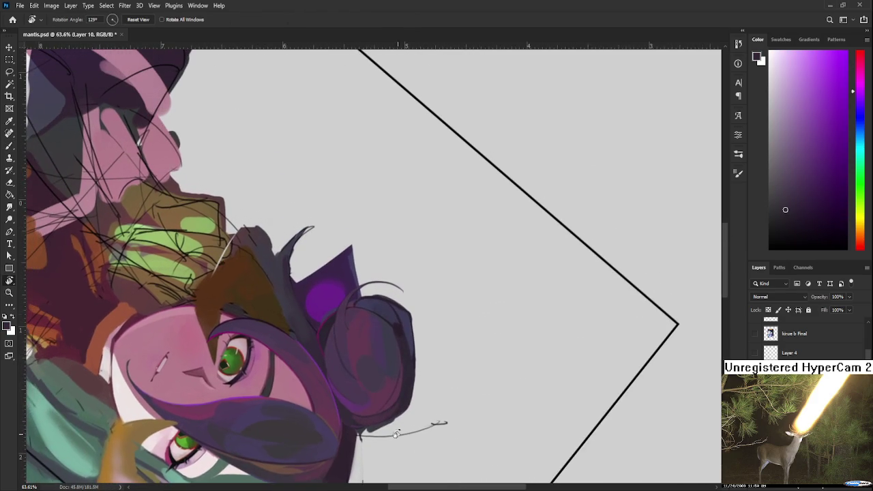
alt+click(362, 416)
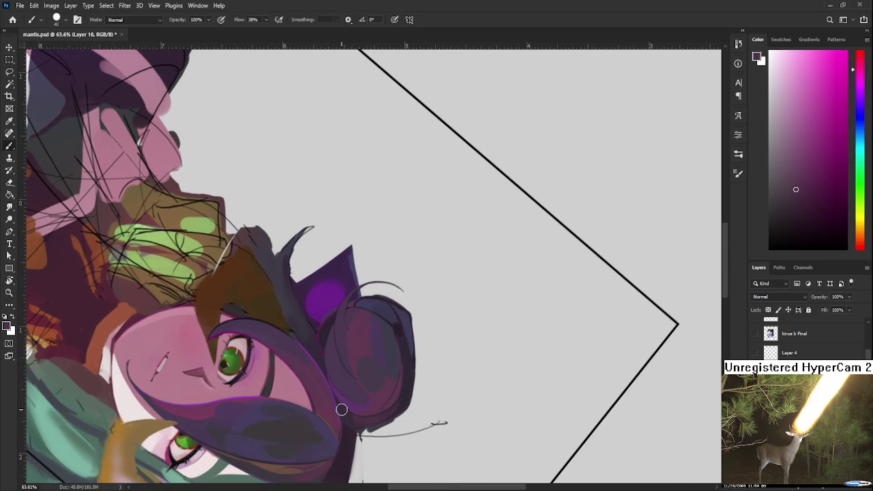
alt+click(358, 415)
alt+click(377, 405)
alt+click(385, 399)
key(r)
mouse_move(398, 439)
mouse_down()
mouse_move(401, 306)
mouse_move(376, 312)
mouse_up()
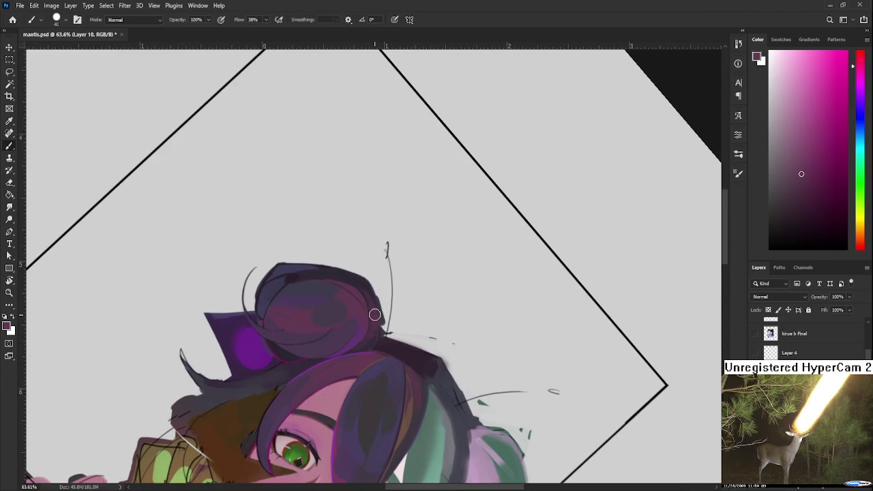
key(r)
mouse_move(372, 333)
mouse_down()
mouse_move(413, 322)
mouse_move(356, 306)
mouse_up()
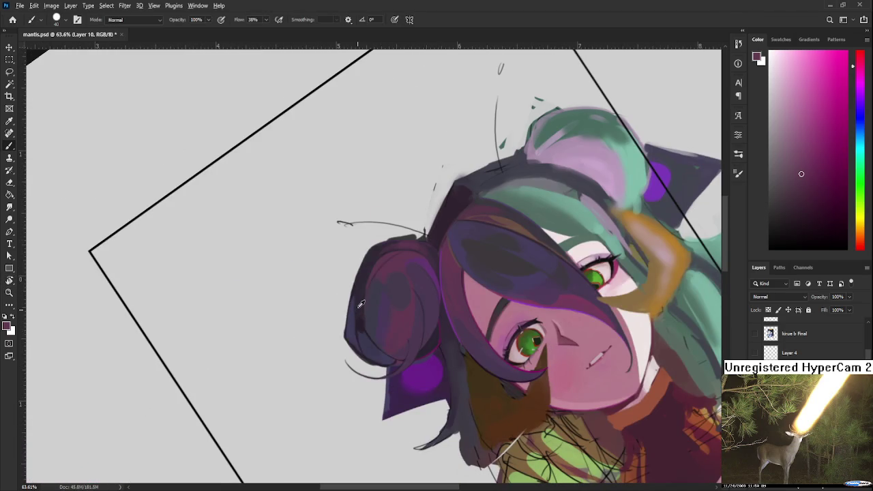
- Paint a darker blue-violet stroke across the hair bun
alt+click(361, 336)
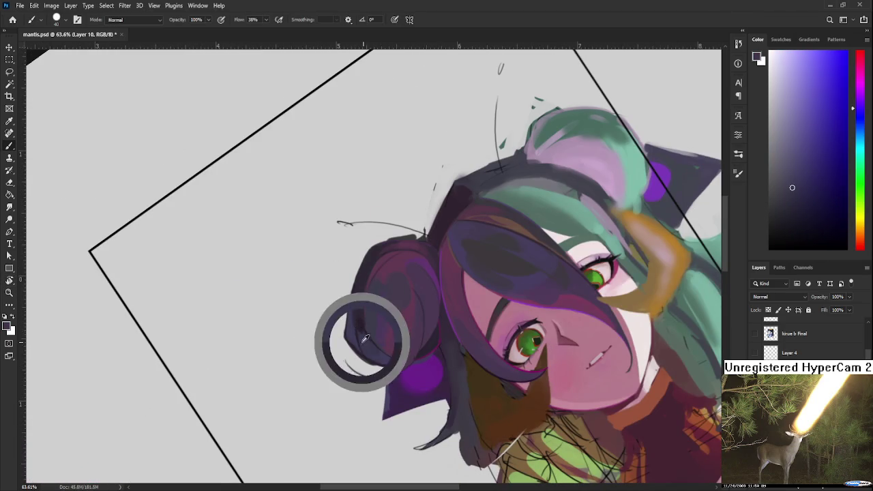
alt+click(360, 327)
alt+click(366, 325)
alt+click(366, 325)
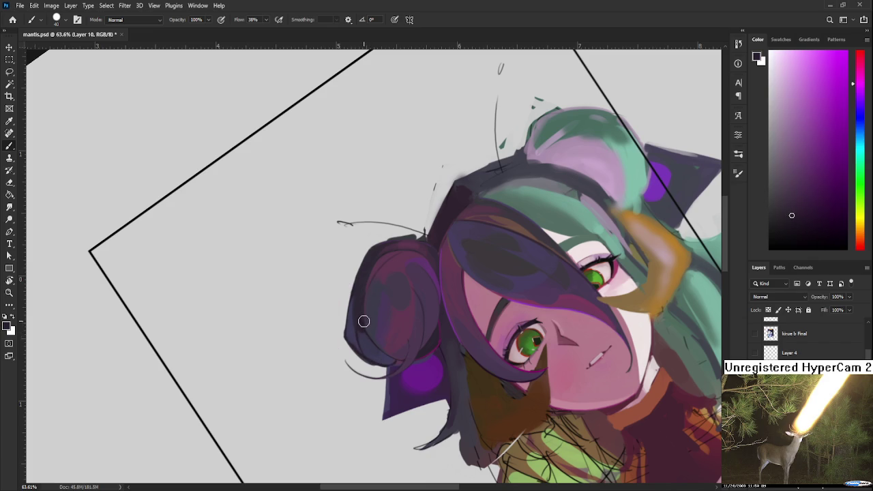
alt+click(368, 319)
alt+click(370, 317)
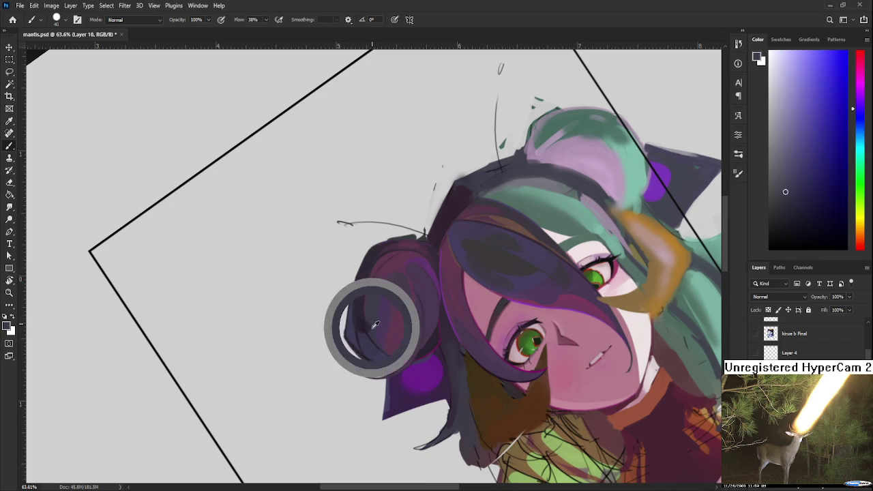
drag(371, 311, 397, 339)
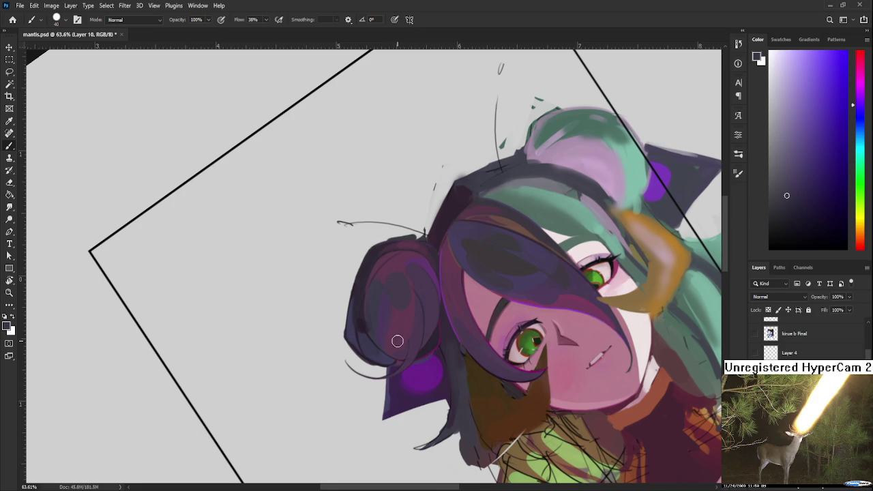
- Bring the bun into view and shrink the brush to about 10 with dark blue-violet
scroll(399, 339, down, 2)
scroll(399, 341, up, 2)
scroll(390, 341, up, 2)
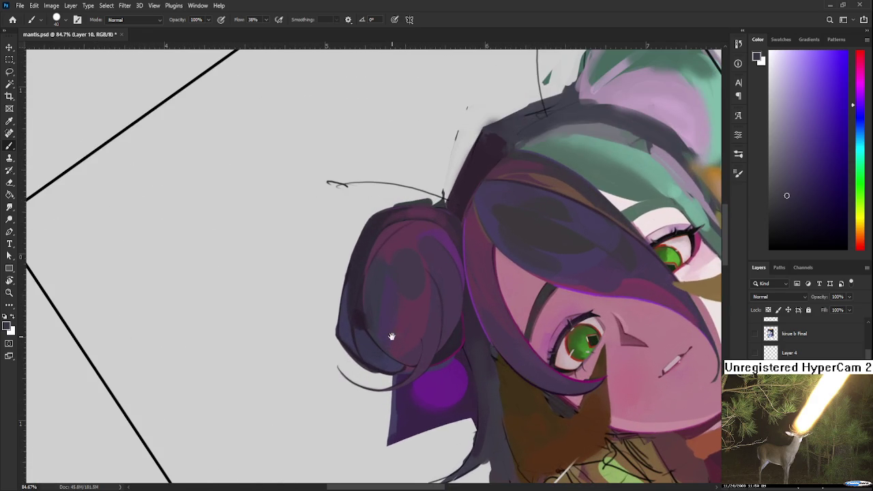
drag(390, 343, 336, 381)
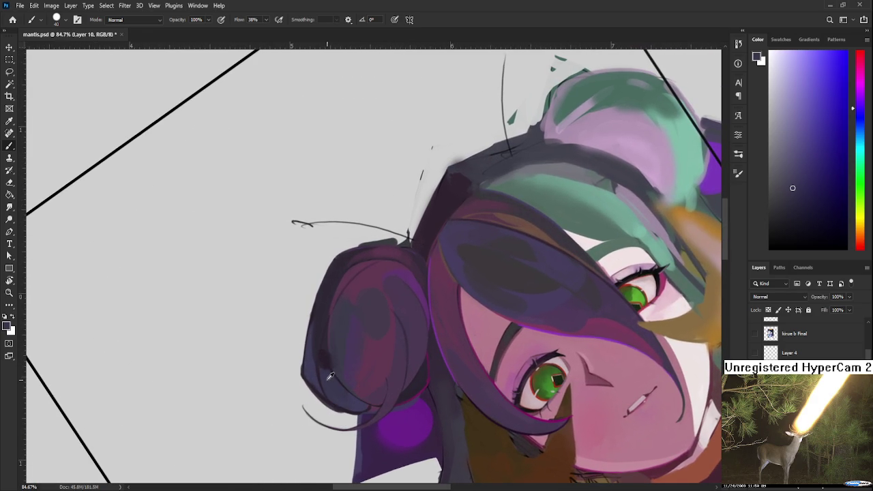
key(bracketleft)
key(bracketleft)
key(bracketleft)
alt+click(323, 351)
alt+click(326, 368)
- Sample several violet shades from the bun, settling on a pinkish purple
alt+click(321, 352)
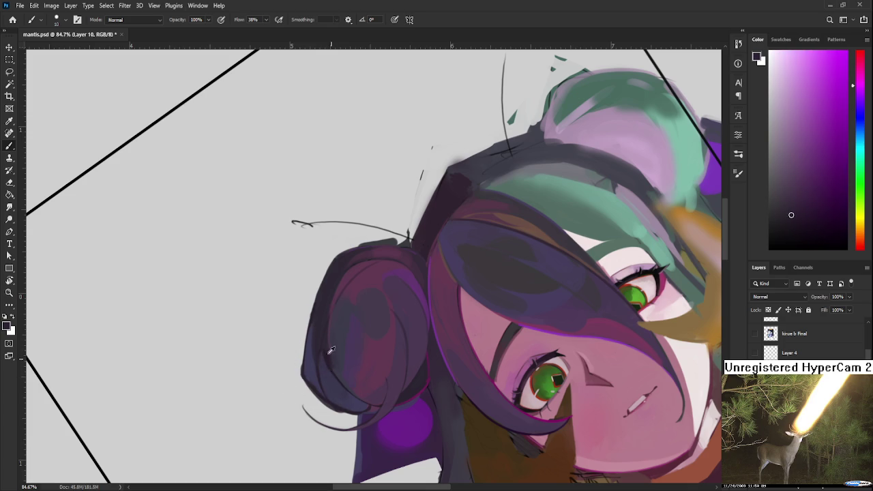
alt+click(324, 345)
alt+click(332, 347)
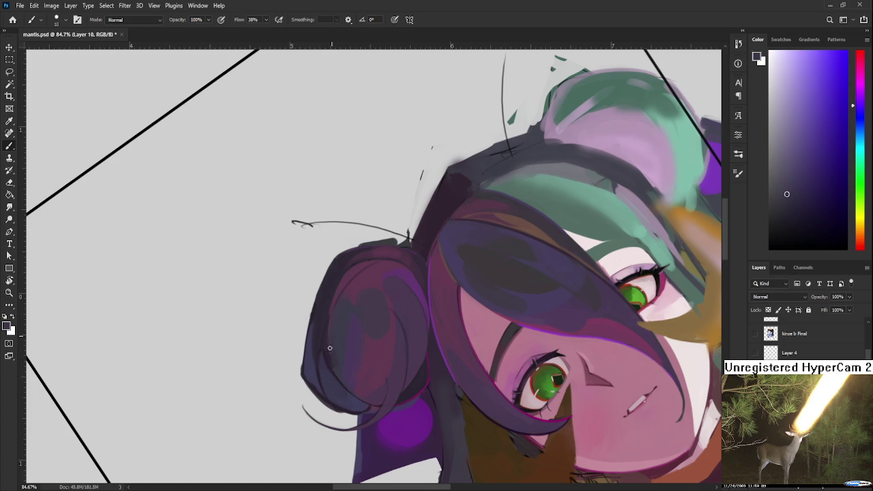
alt+click(355, 340)
alt+click(341, 338)
alt+click(356, 307)
alt+click(341, 313)
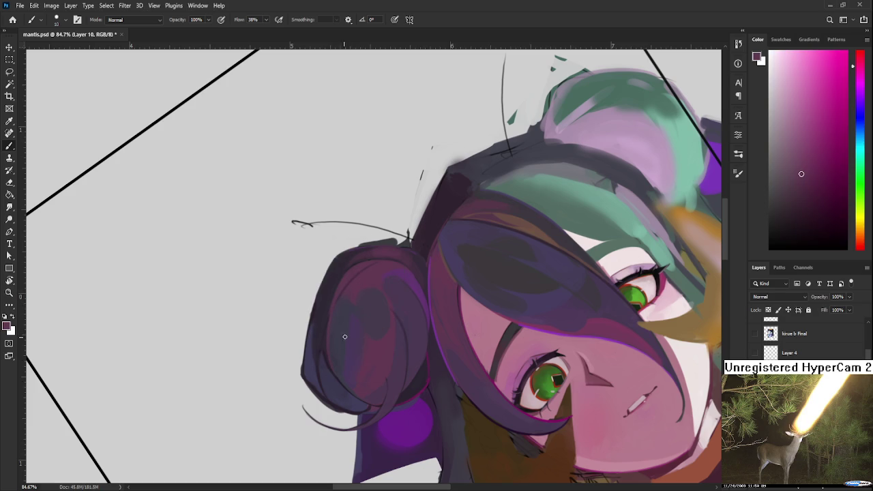
scroll(349, 334, down, 4)
scroll(350, 334, down, 4)
scroll(349, 335, down, 2)
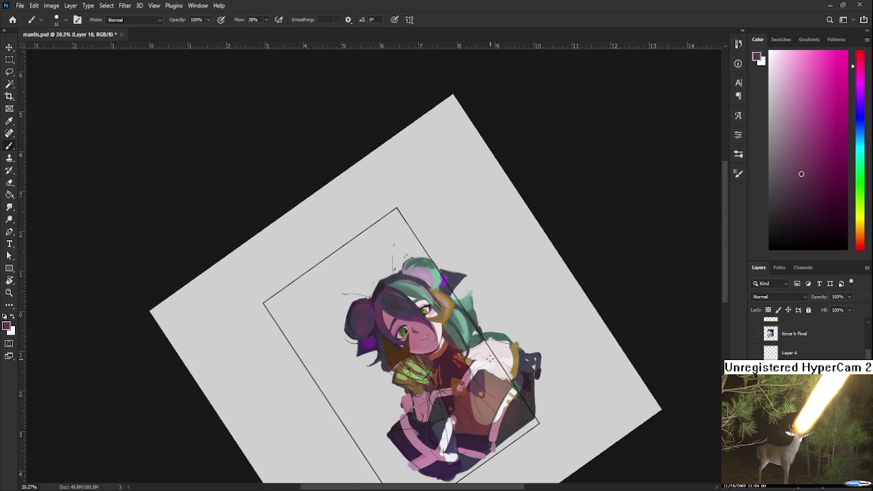
key(r)
click(493, 366)
drag(493, 367, 471, 389)
scroll(402, 417, up, 2)
scroll(402, 417, up, 2)
scroll(402, 417, up, 1)
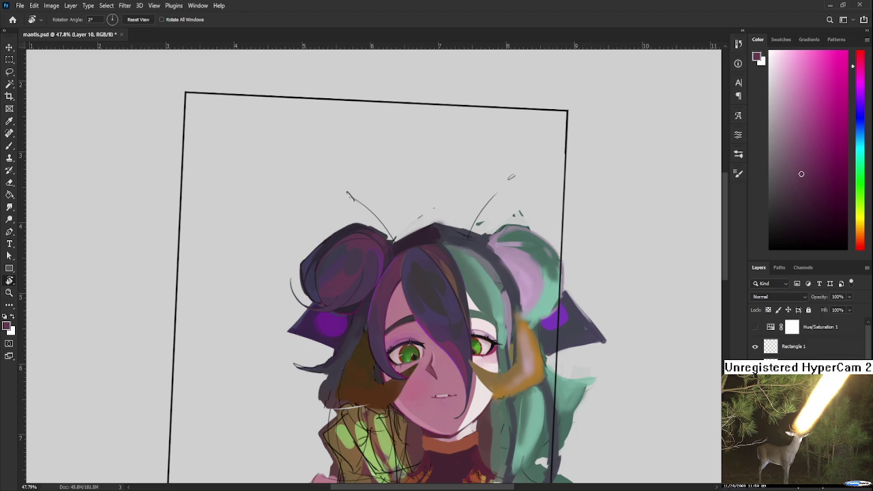
click(755, 328)
click(754, 330)
click(754, 330)
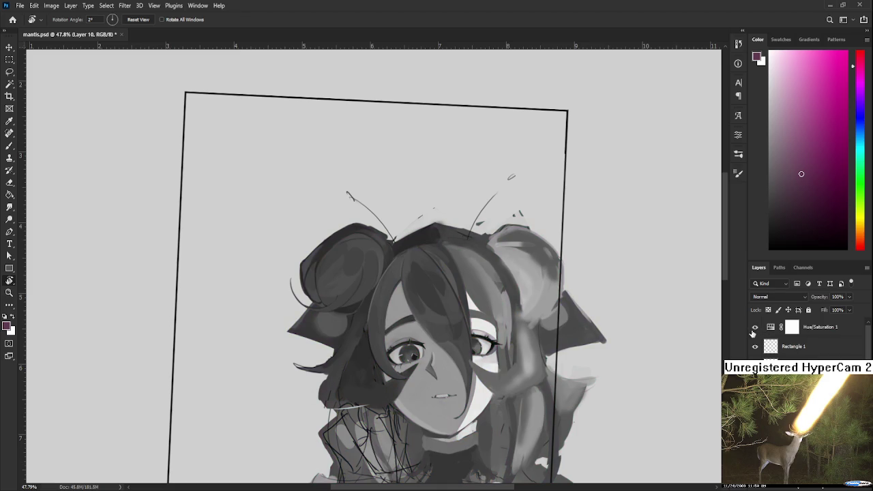
click(755, 335)
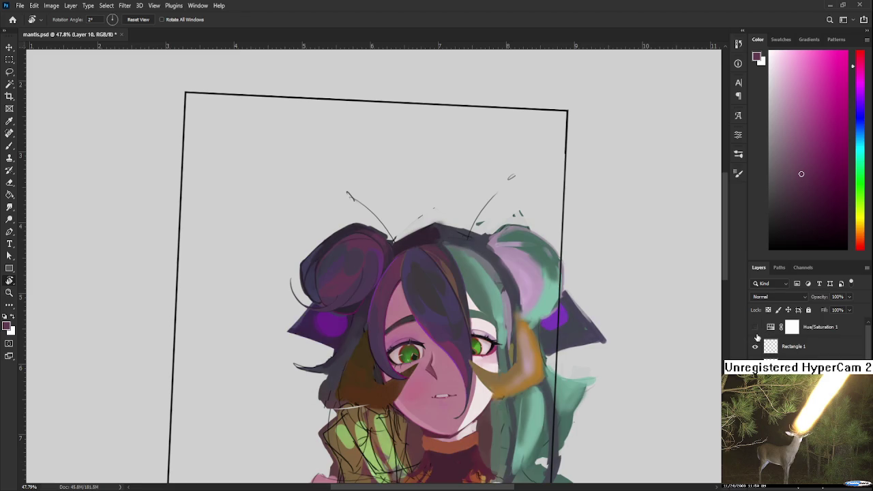
scroll(428, 234, down, 3)
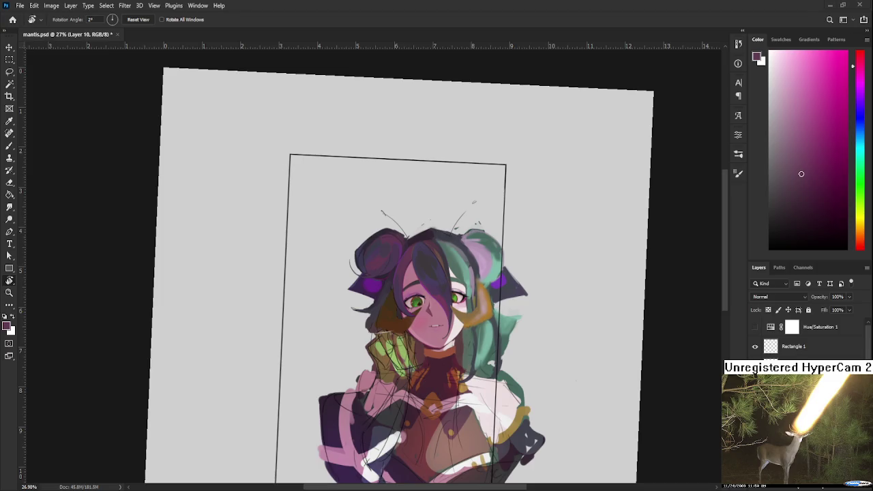
- Zoom in on the hair buns and face and tilt the canvas view to about 11°
scroll(415, 306, up, 2)
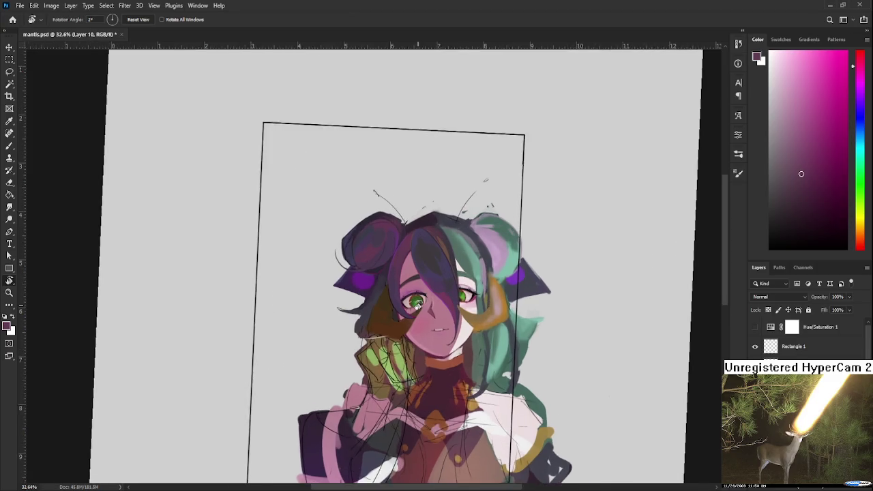
scroll(423, 308, up, 2)
scroll(433, 312, up, 2)
scroll(438, 313, up, 3)
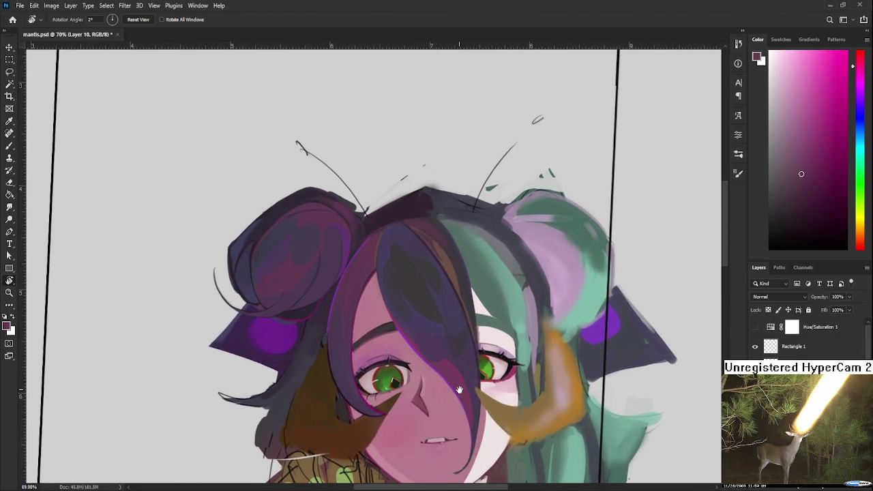
drag(438, 314, 481, 389)
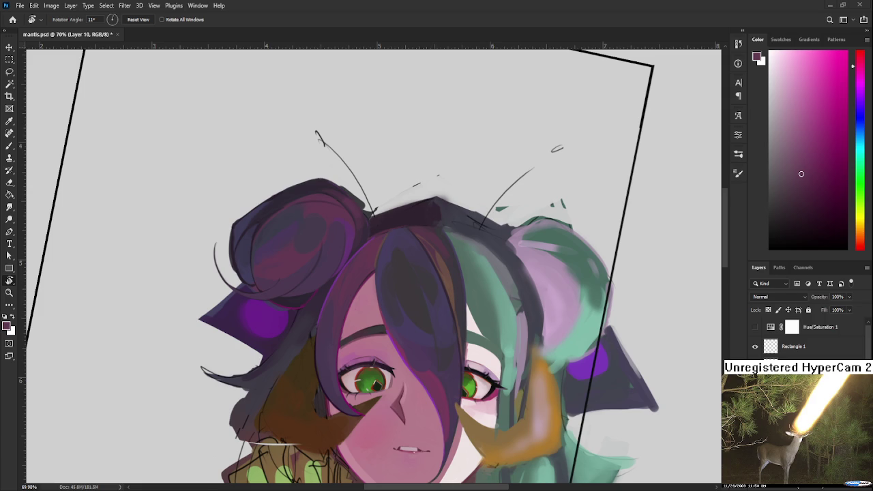
scroll(488, 391, down, 3)
scroll(470, 389, up, 2)
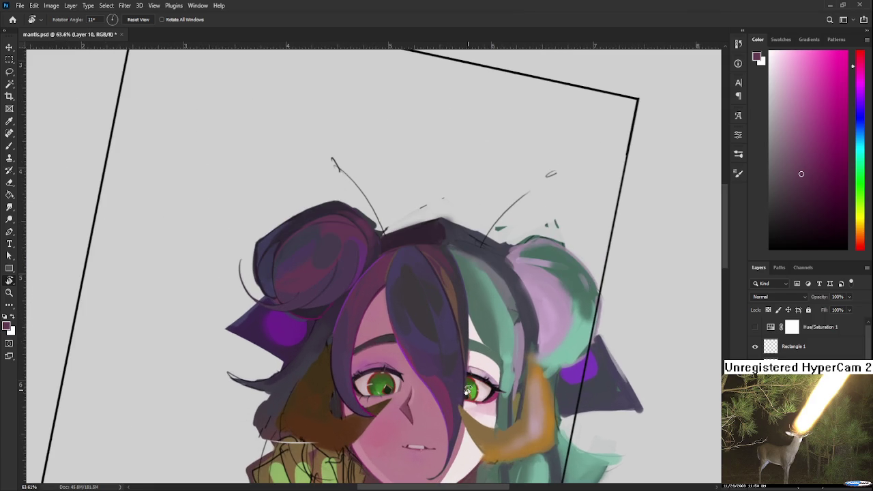
drag(470, 388, 326, 346)
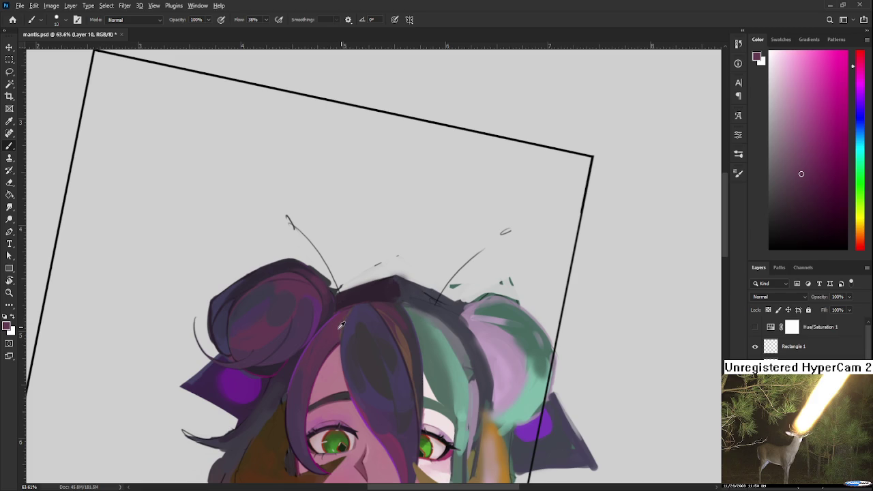
- Sample several colours from the hair with Alt-clicks
alt+click(334, 321)
alt+click(341, 318)
alt+click(333, 322)
alt+click(342, 313)
- Zoom out to review the whole portrait, then zoom back in and rotate the view to 55° on the left bun
scroll(361, 310, down, 3)
scroll(357, 353, down, 1)
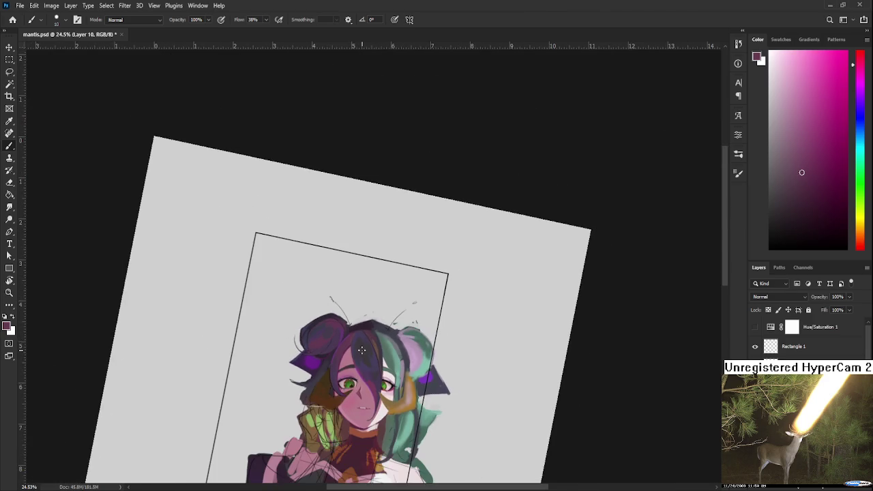
scroll(362, 350, up, 3)
scroll(382, 341, down, 3)
scroll(401, 329, down, 1)
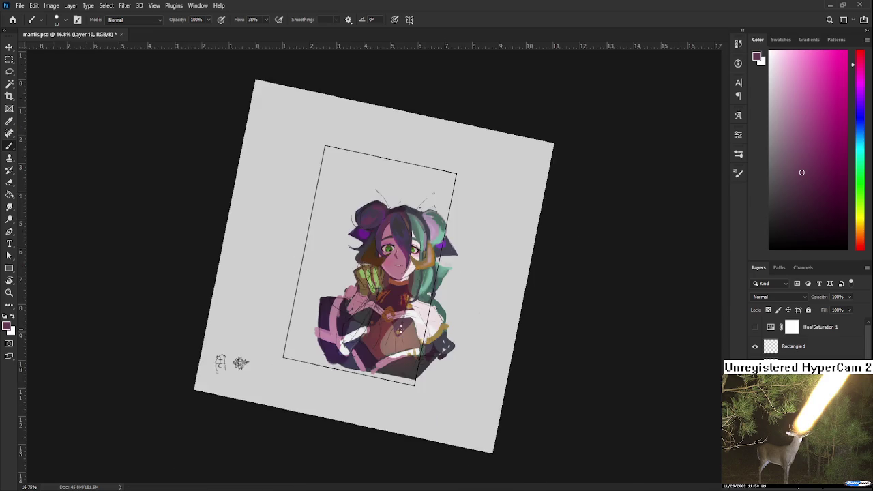
scroll(386, 340, up, 2)
scroll(371, 353, up, 1)
scroll(366, 360, up, 2)
scroll(366, 360, up, 2)
key(r)
drag(366, 360, 334, 363)
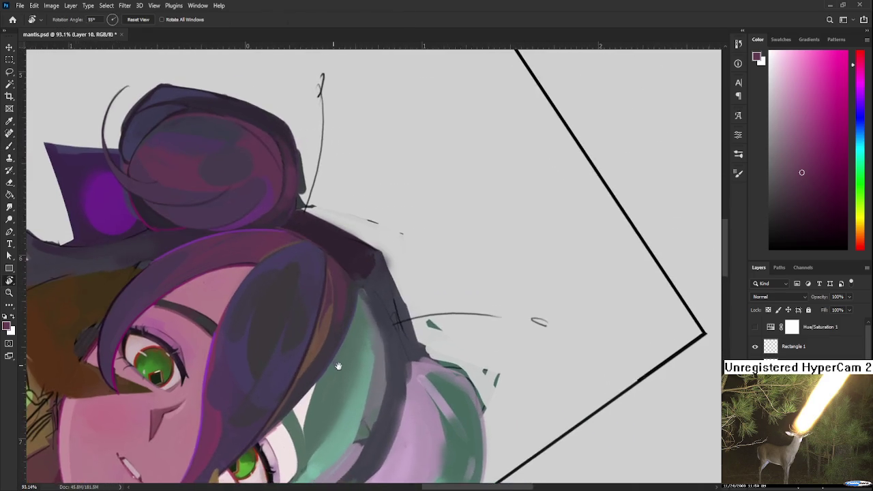
- Sample a dark purple from the hair with the Brush, then bring moka edit.psd forward
key(b)
alt+click(359, 331)
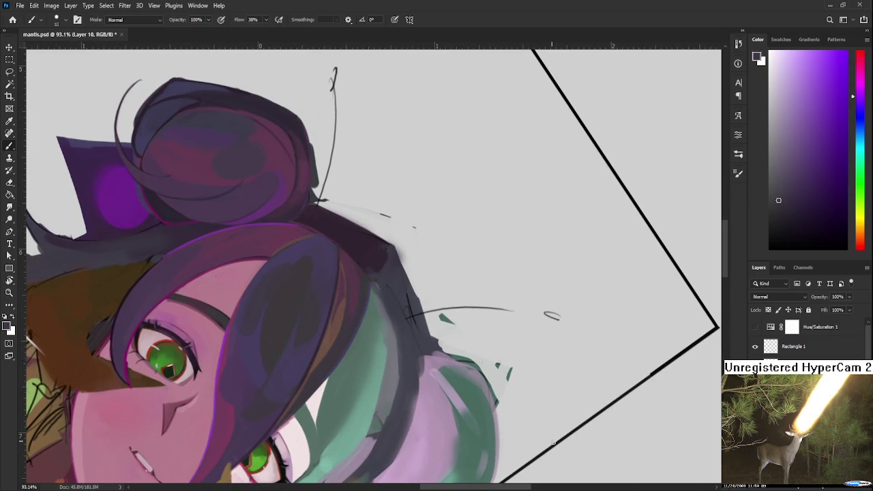
key(ctrl+Tab)
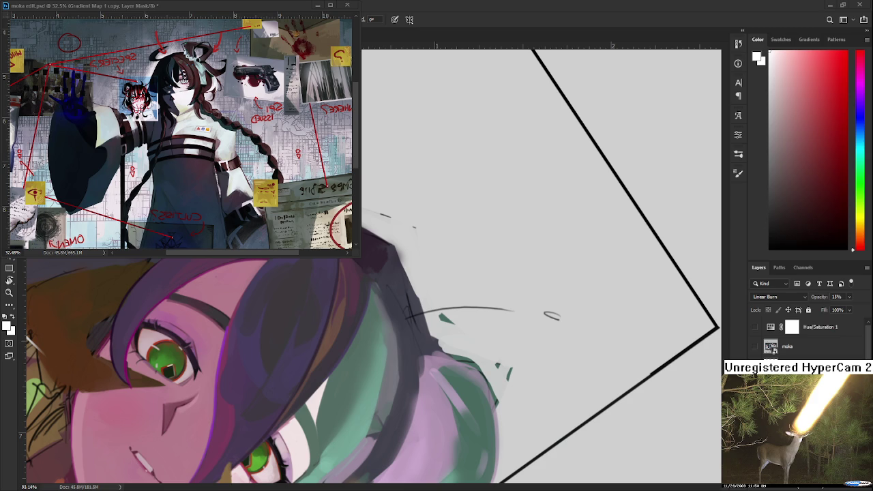
- Back on the mantis portrait, sample dark purple and magenta hair tones and resize the brush
alt+click(351, 367)
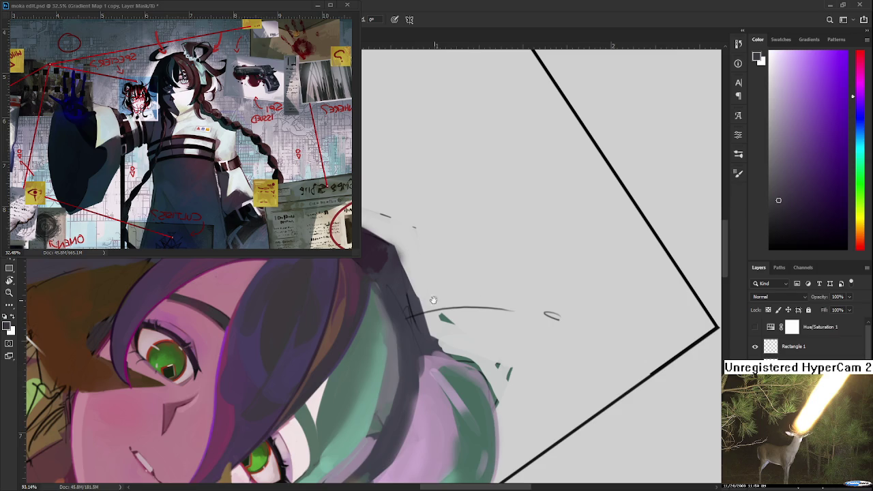
drag(444, 294, 433, 346)
alt+click(346, 346)
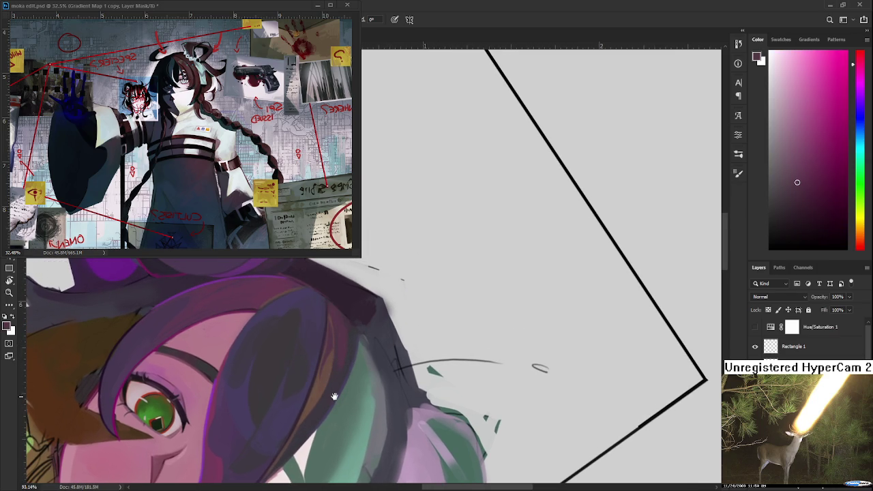
drag(339, 372, 356, 337)
key(bracketleft)
key(bracketleft)
key(bracketleft)
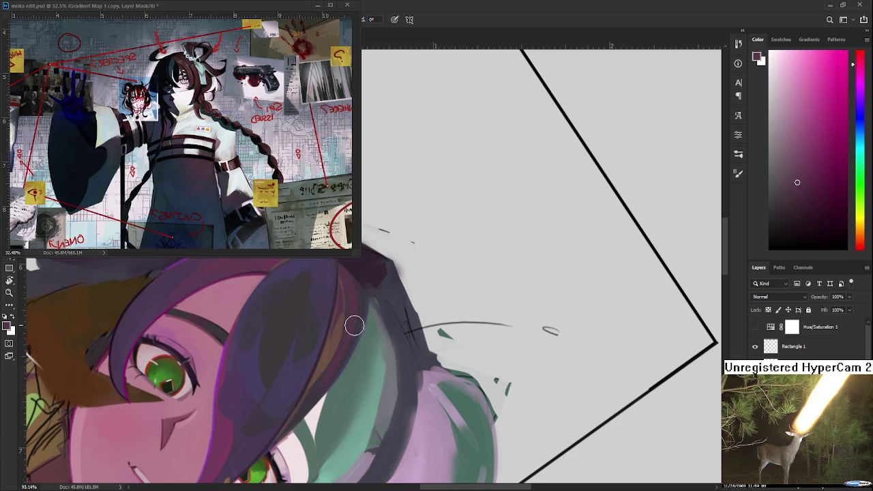
scroll(355, 337, down, 1)
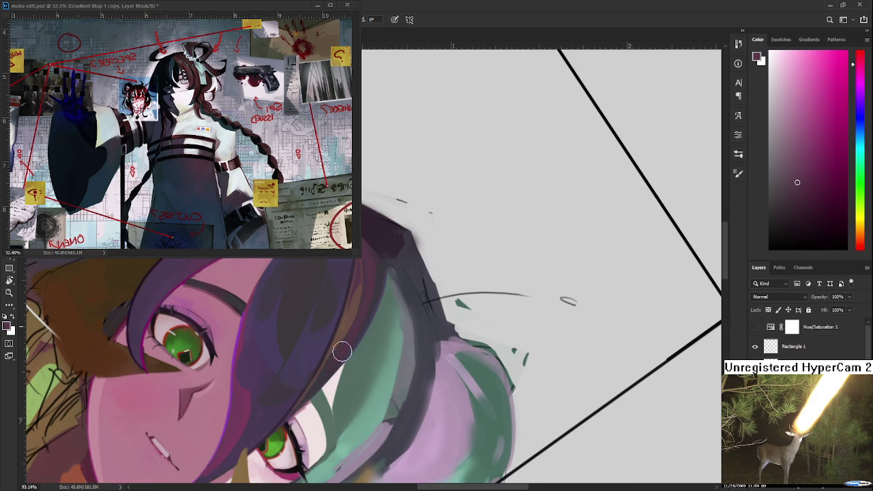
alt+click(331, 367)
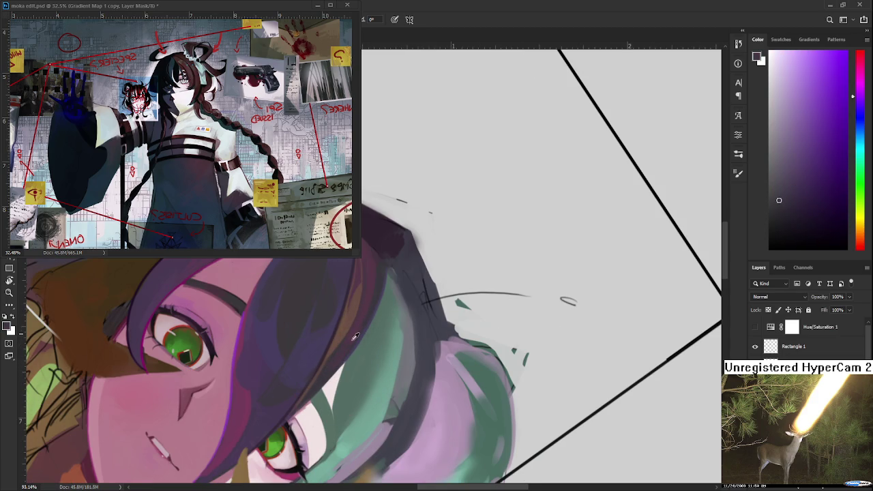
alt+click(334, 361)
alt+click(330, 369)
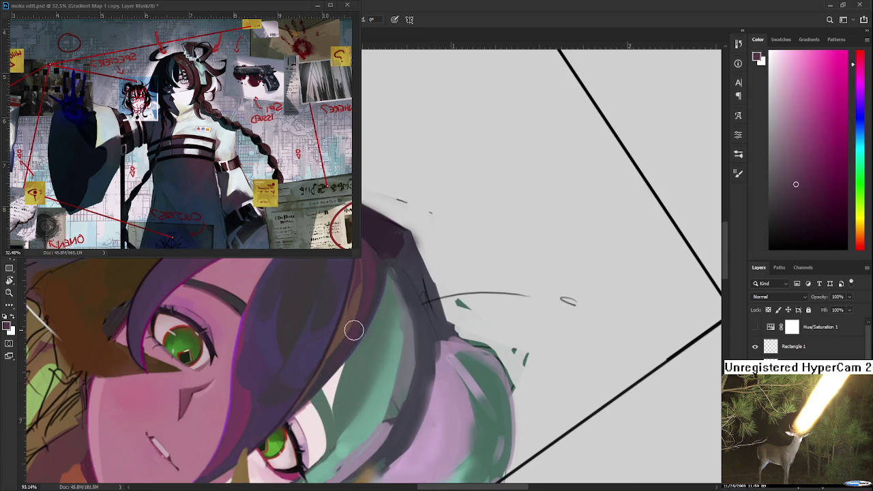
- Rotate the view upright, then tilt it about 45° over the hair and sample teal
scroll(356, 328, up, 1)
scroll(364, 361, up, 1)
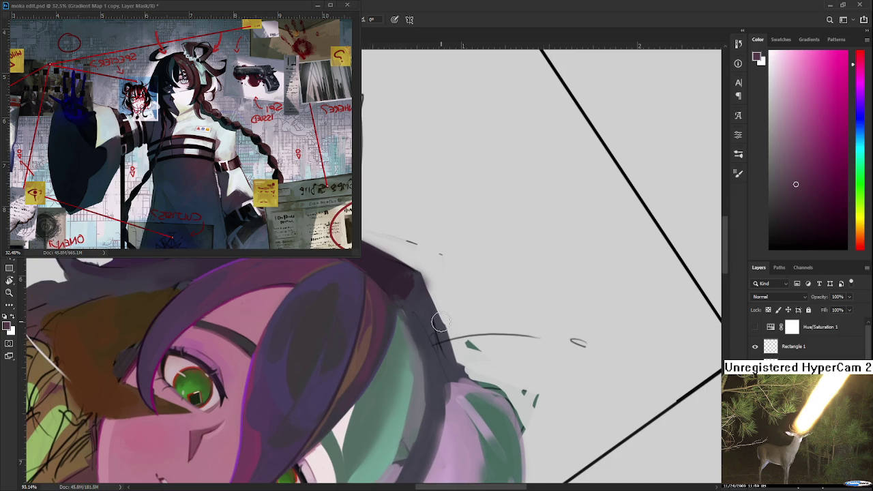
drag(440, 321, 459, 292)
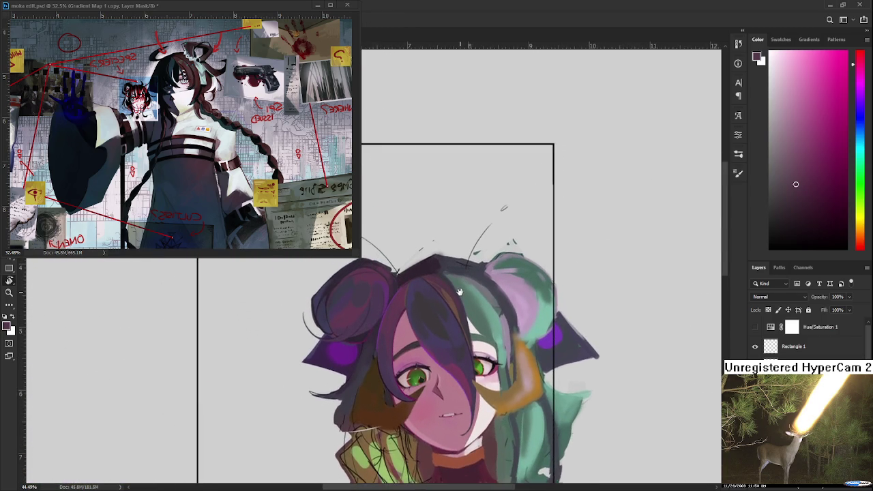
scroll(459, 292, up, 1)
scroll(457, 300, up, 1)
scroll(453, 320, up, 2)
scroll(449, 342, up, 2)
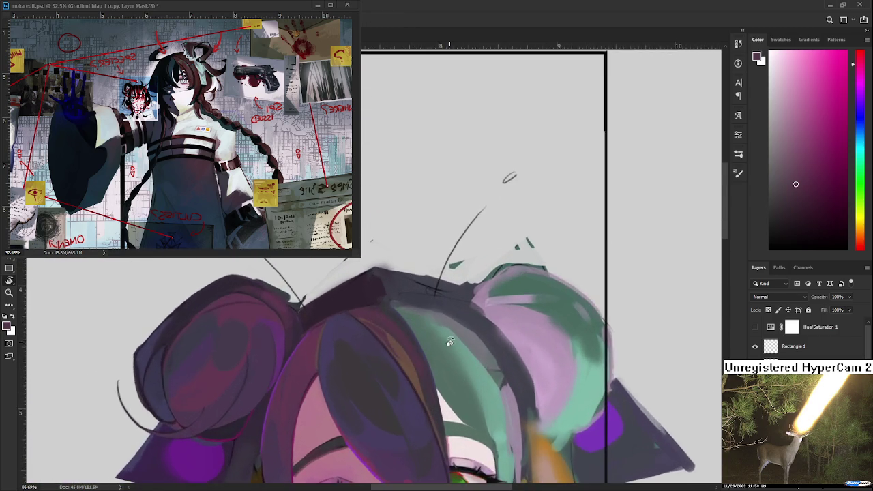
drag(449, 342, 390, 334)
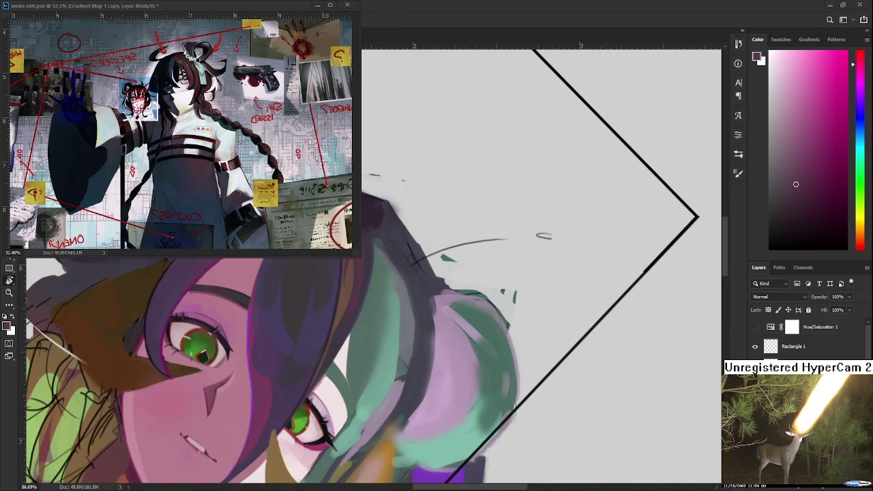
drag(430, 288, 434, 303)
alt+click(387, 341)
drag(387, 341, 361, 336)
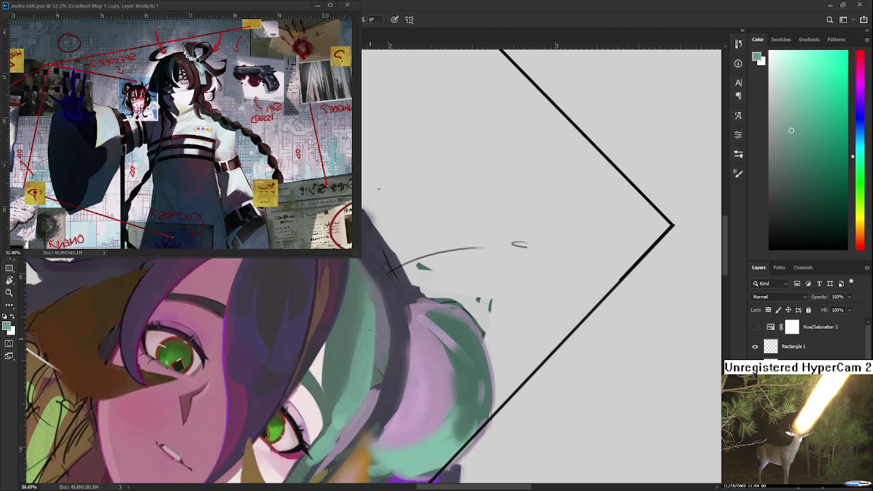
- Blend the teal strand using sampled darker green and teal-green tones
alt+click(347, 343)
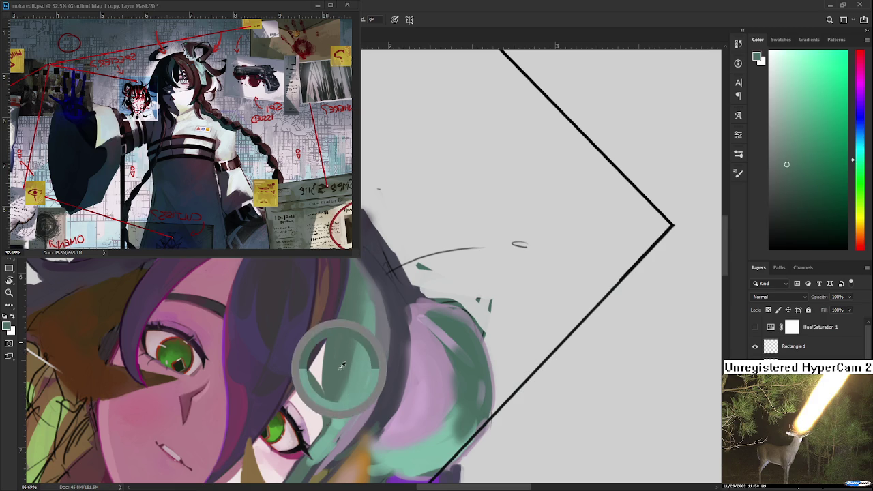
drag(354, 315, 356, 362)
alt+click(368, 327)
alt+click(364, 331)
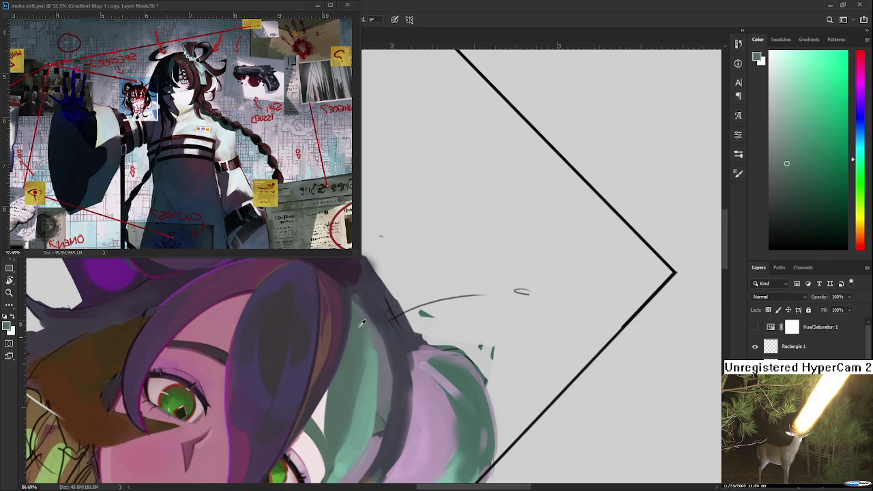
alt+click(361, 334)
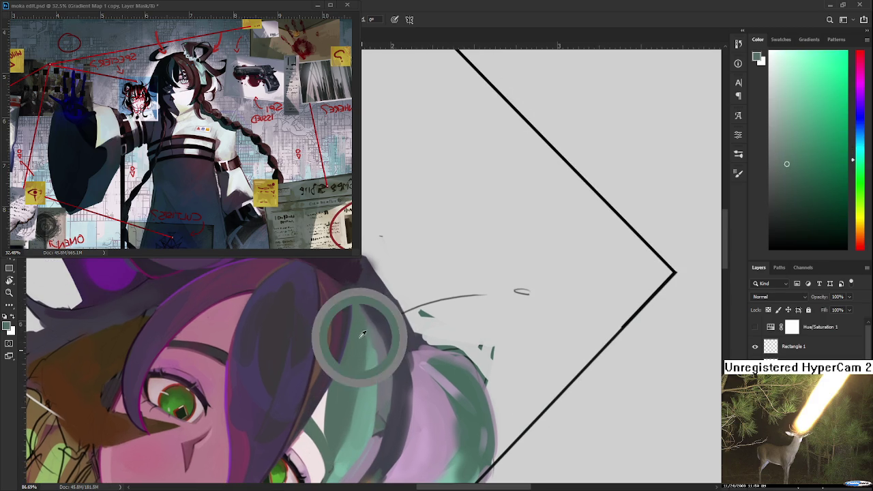
alt+click(367, 329)
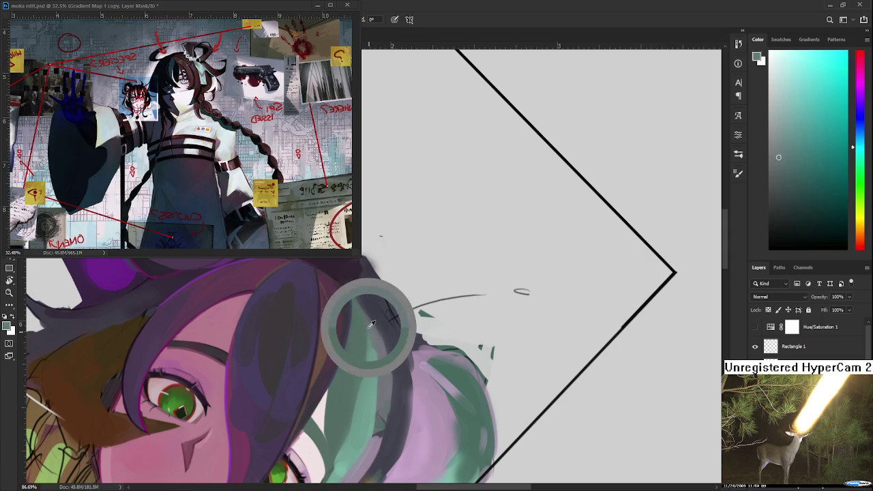
- Refine the strand alternating lighter teal and darker green, turning the frame edge upright
alt+click(370, 361)
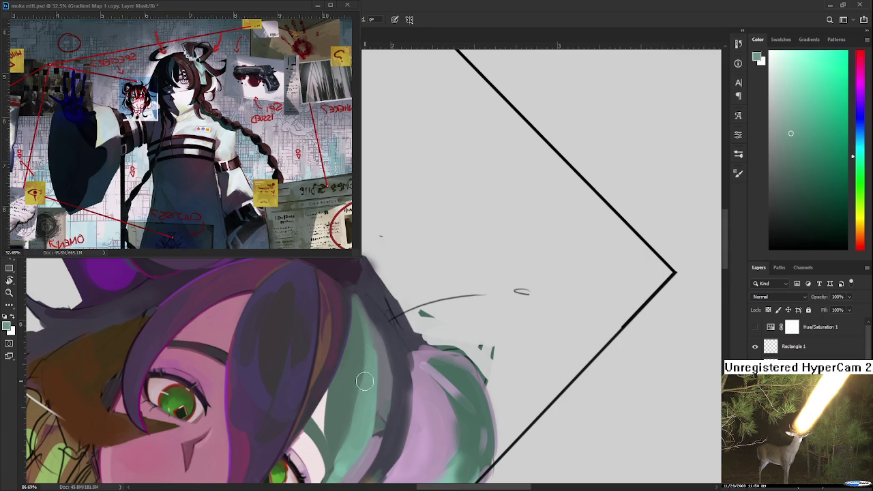
alt+click(369, 363)
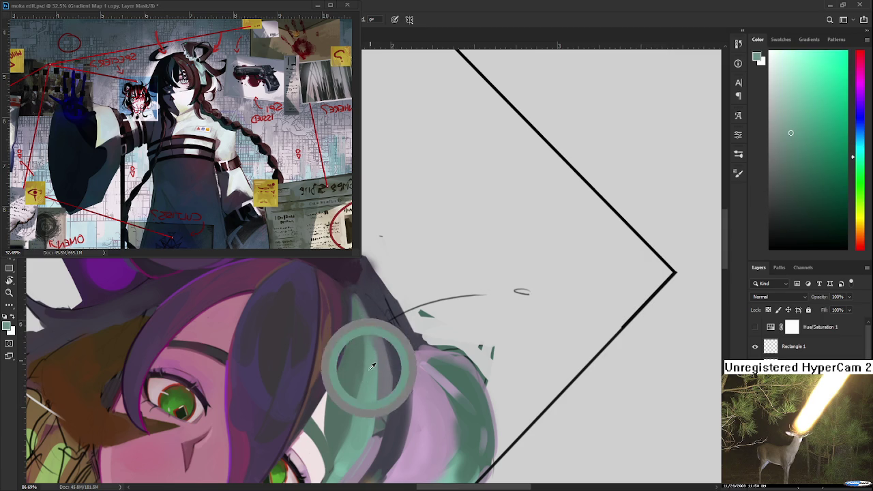
alt+click(359, 325)
alt+click(369, 353)
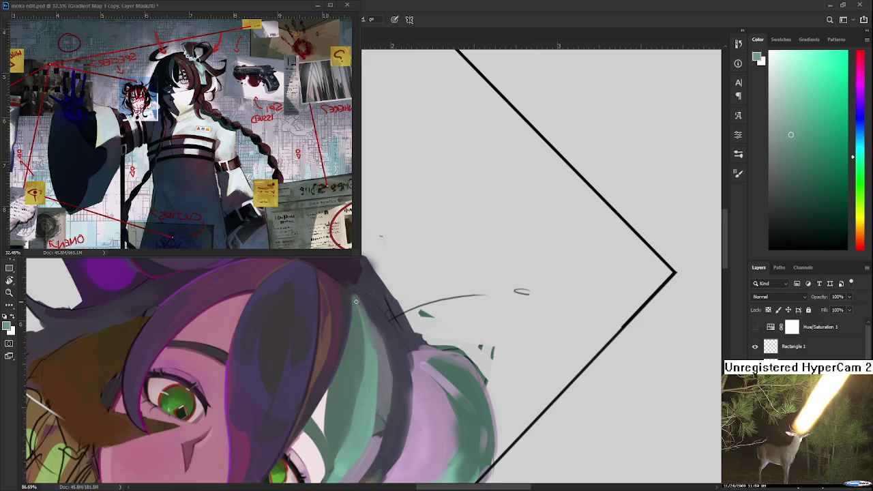
drag(399, 300, 365, 369)
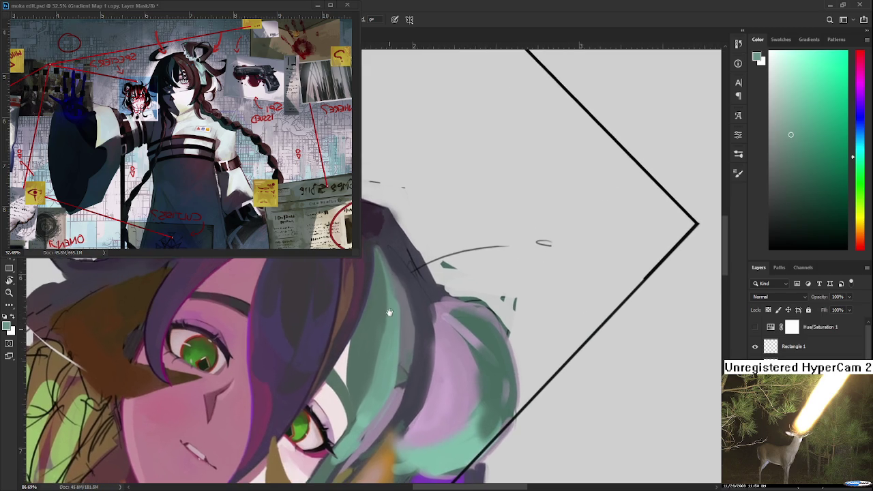
alt+click(383, 307)
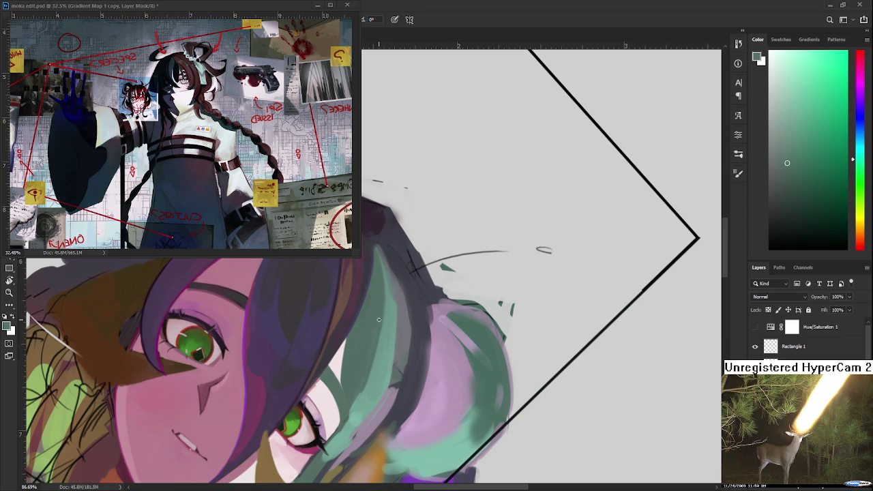
alt+click(375, 374)
key(r)
drag(360, 395, 410, 355)
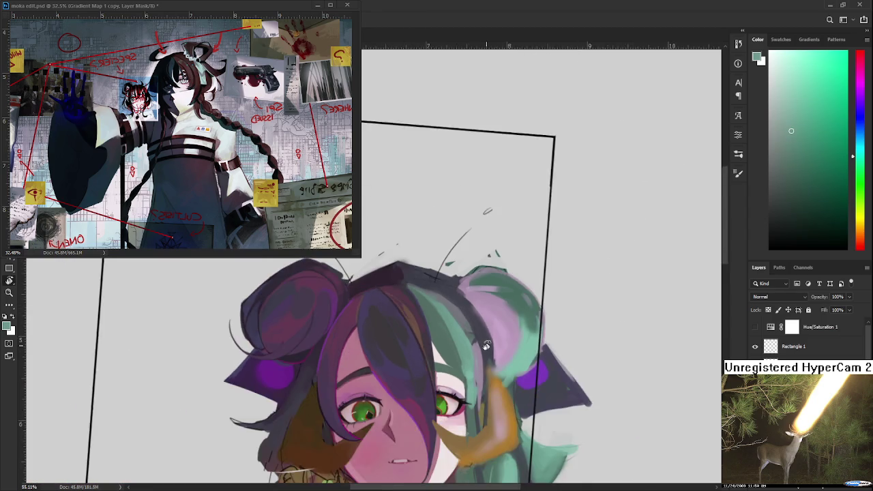
- Zoom out and tilt the view, then sample darker colours from the teal hair
scroll(476, 346, down, 3)
drag(475, 346, 476, 369)
scroll(477, 385, up, 2)
key(b)
alt+click(469, 384)
scroll(471, 385, up, 2)
alt+click(412, 323)
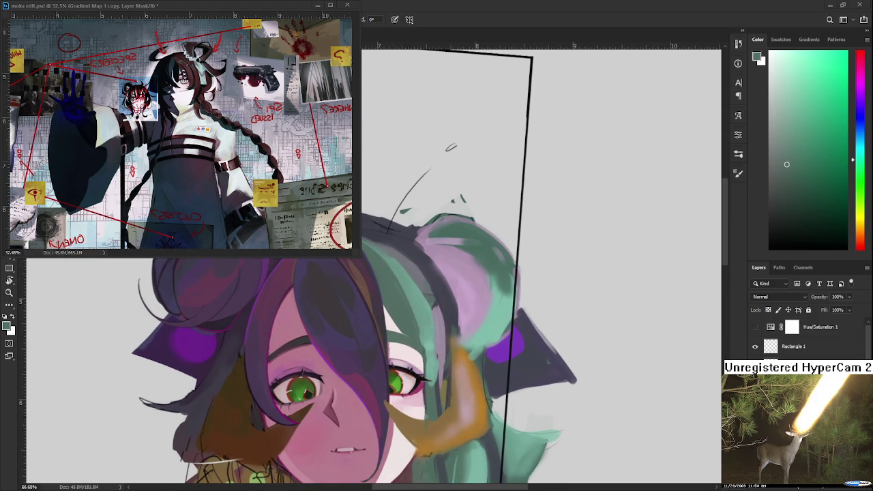
- Check the Hue/Saturation 1 layer, resample the hair and lighten it to a pale mint
scroll(442, 344, up, 1)
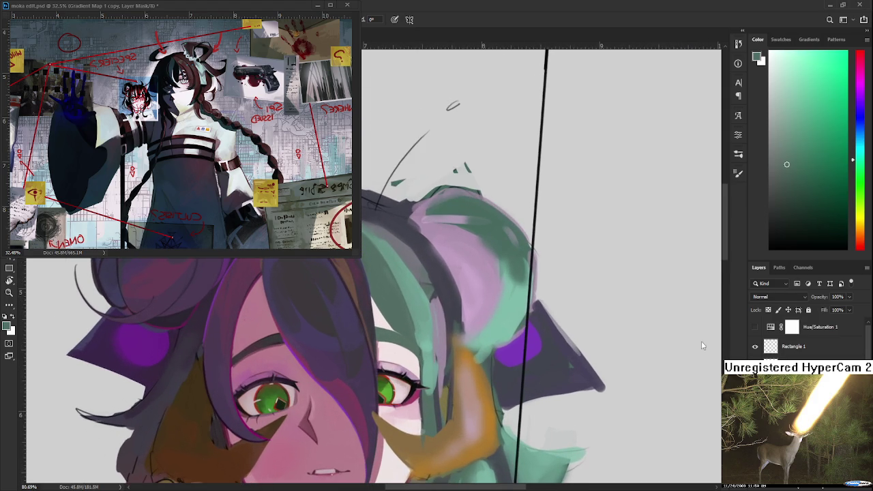
click(756, 331)
click(756, 331)
alt+click(431, 320)
drag(790, 129, 780, 60)
drag(425, 328, 371, 346)
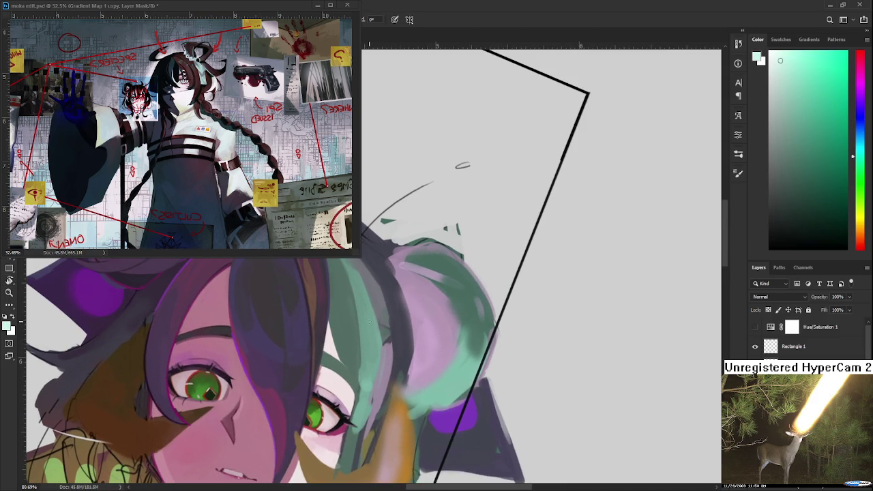
- Paint light mint highlights on the hair strand, the hair bun and the lower hair
drag(367, 304, 372, 382)
drag(366, 333, 360, 430)
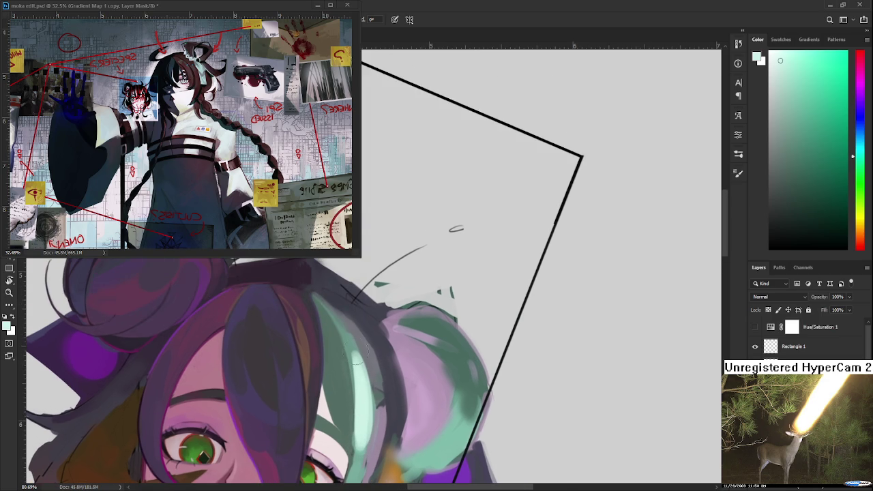
mouse_move(343, 326)
mouse_down()
mouse_move(430, 321)
mouse_move(399, 372)
mouse_up()
mouse_move(443, 337)
mouse_down()
mouse_move(427, 372)
mouse_move(450, 320)
mouse_move(429, 385)
mouse_move(444, 290)
mouse_up()
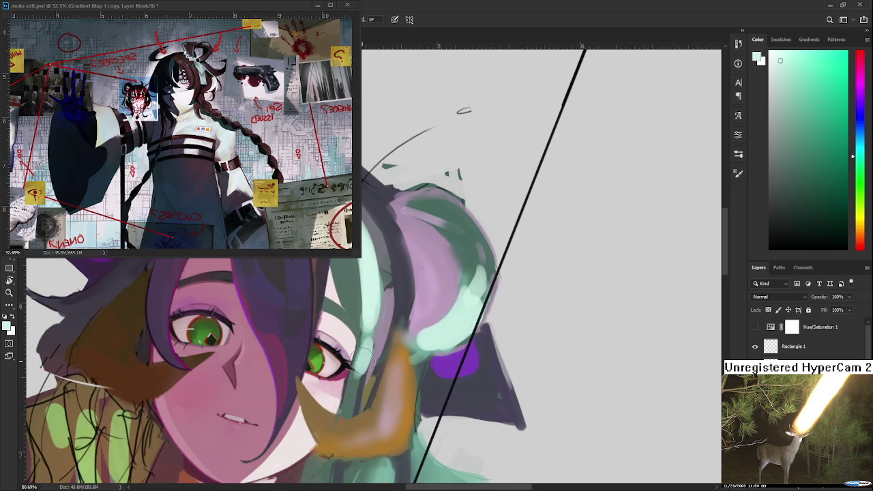
mouse_move(276, 453)
mouse_down()
mouse_move(401, 386)
mouse_move(357, 454)
mouse_up()
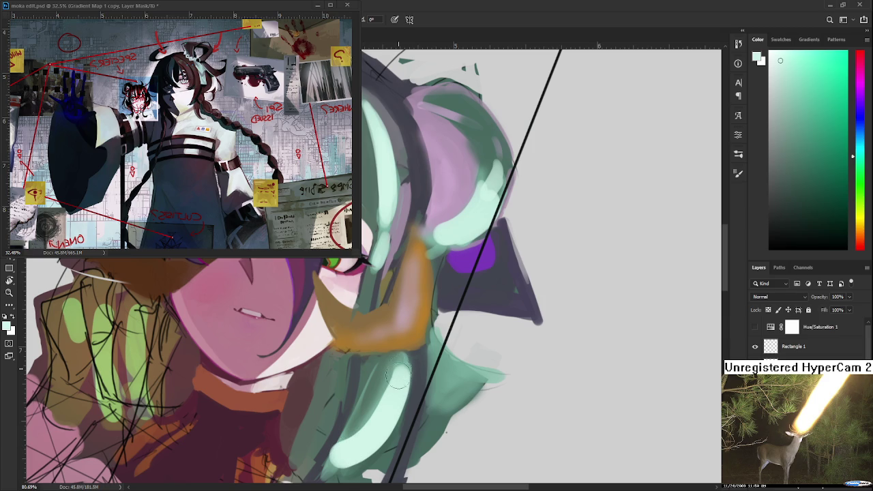
mouse_move(394, 363)
mouse_down()
mouse_move(398, 407)
mouse_move(411, 322)
mouse_up()
- Switch to a slightly darker green and extend the teal strand downward with brighter strokes
scroll(411, 322, down, 3)
scroll(411, 322, up, 2)
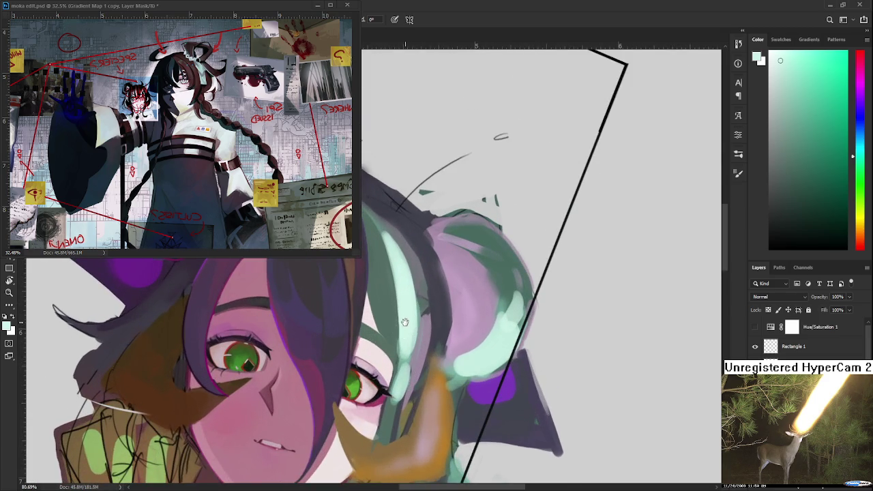
scroll(411, 323, up, 2)
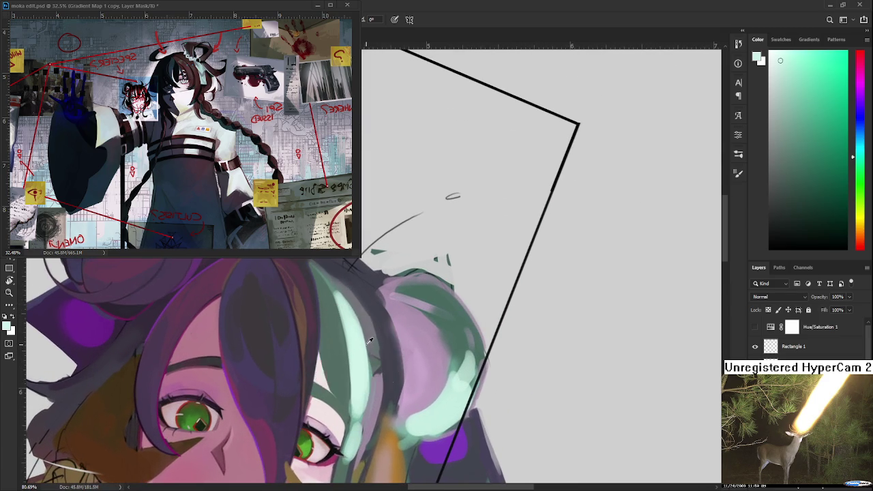
click(788, 77)
mouse_move(326, 335)
mouse_down()
mouse_move(338, 358)
mouse_move(319, 288)
mouse_move(349, 422)
mouse_up()
mouse_move(332, 365)
mouse_down()
mouse_move(356, 419)
mouse_move(351, 436)
mouse_up()
mouse_move(344, 406)
mouse_down()
mouse_move(353, 450)
mouse_move(345, 427)
mouse_up()
drag(349, 368, 348, 409)
alt+click(362, 375)
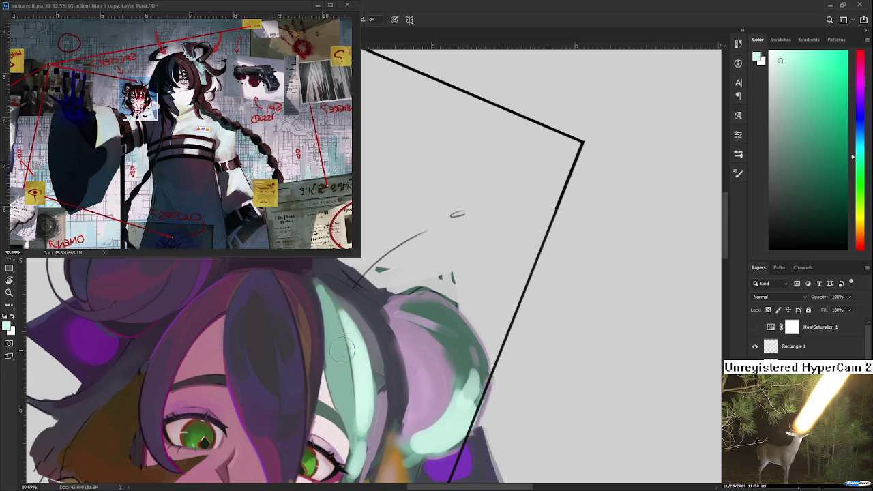
alt+click(320, 361)
drag(338, 392, 361, 302)
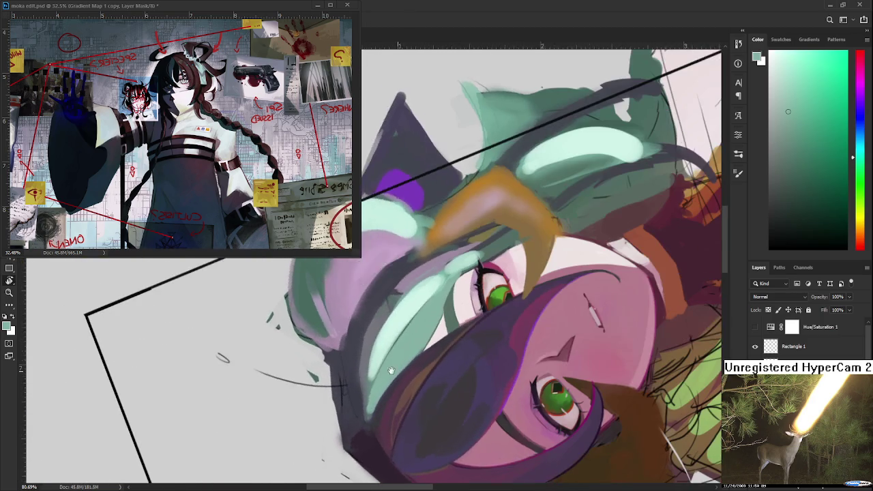
- Paint a smoother, brighter light-teal strand over the hair beside the face
alt+click(363, 305)
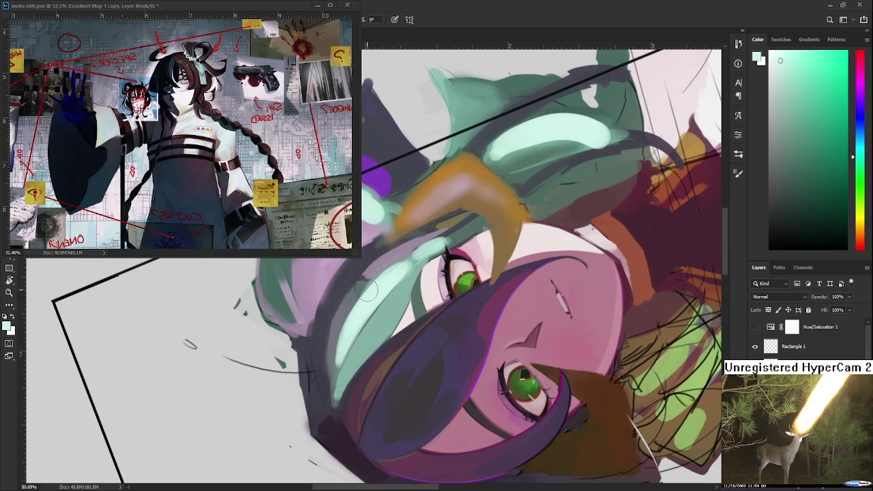
drag(386, 273, 349, 321)
drag(389, 270, 334, 363)
drag(380, 280, 336, 367)
drag(380, 282, 340, 356)
- Toggle undo and redo on the latest hair stroke to compare before and after
key(ctrl+z)
key(ctrl+shift+z)
key(ctrl+z)
key(ctrl+shift+z)
key(ctrl+z)
key(ctrl+shift+z)
key(ctrl+z)
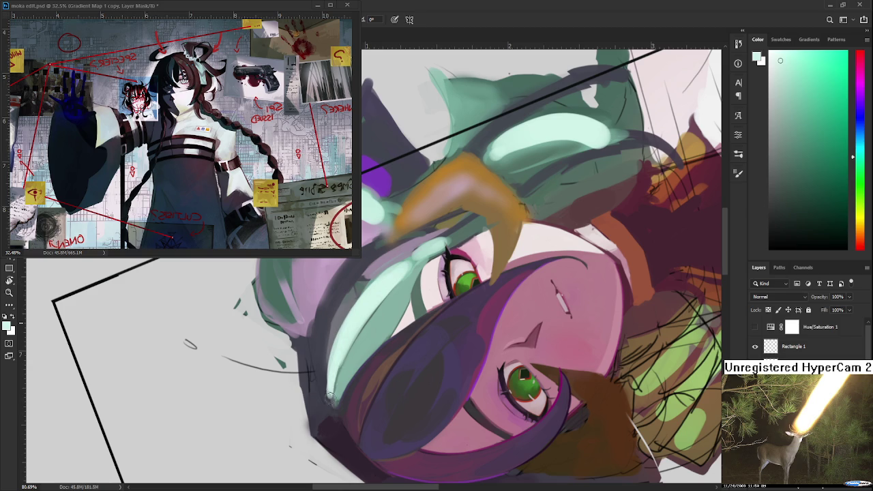
key(ctrl+shift+z)
- Sample navy, light teal, mint and greyish teal tones, then turn the view about 60° counter-clockwise
alt+click(325, 349)
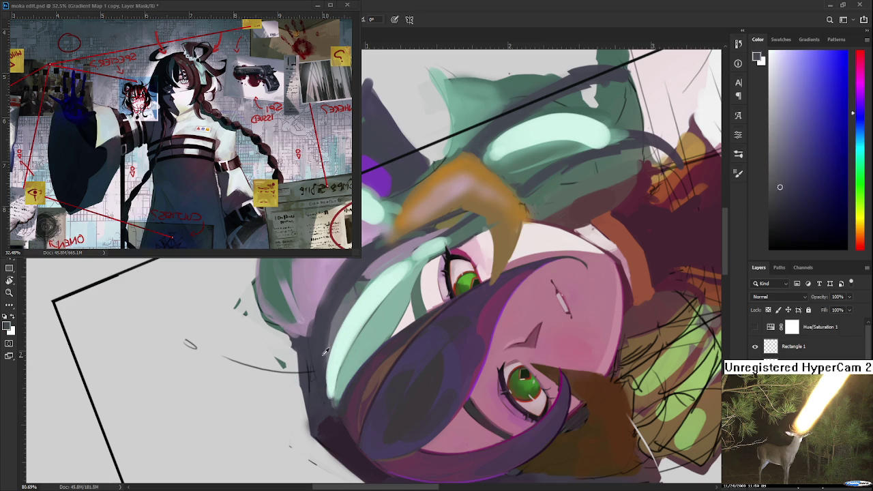
alt+click(333, 386)
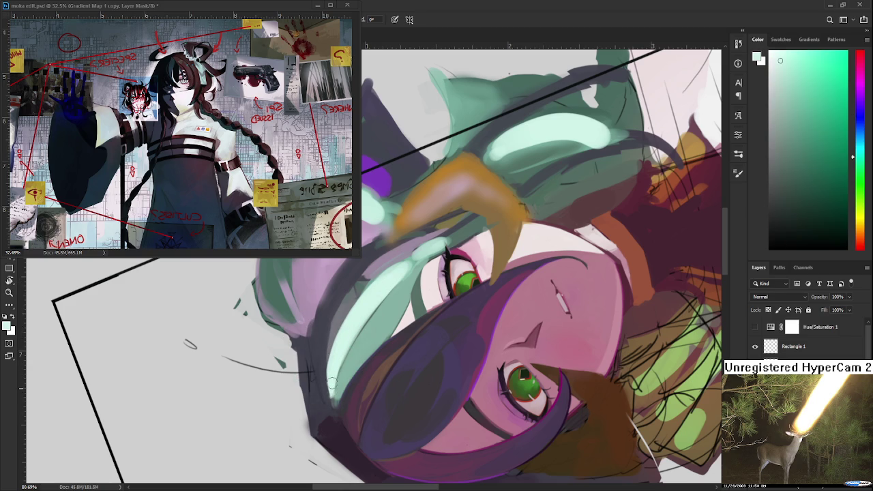
alt+click(350, 344)
alt+click(358, 320)
drag(403, 284, 378, 307)
alt+click(384, 304)
alt+click(368, 298)
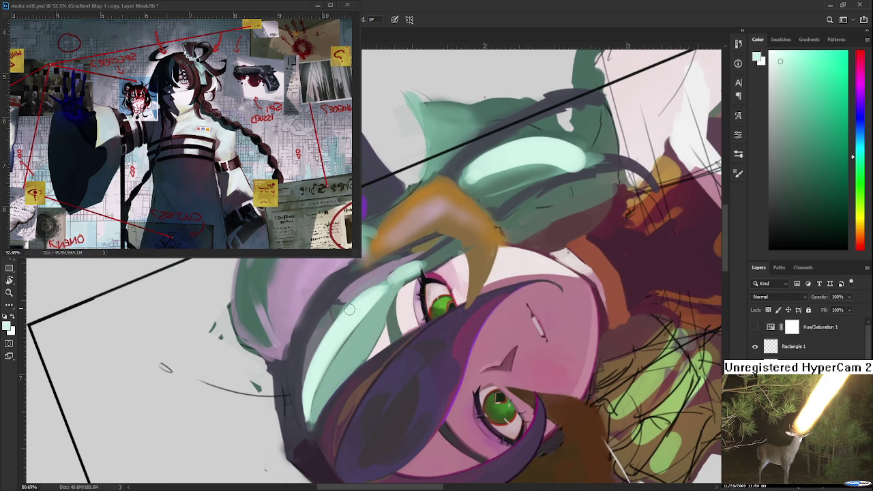
alt+click(387, 294)
key(r)
drag(328, 387, 454, 363)
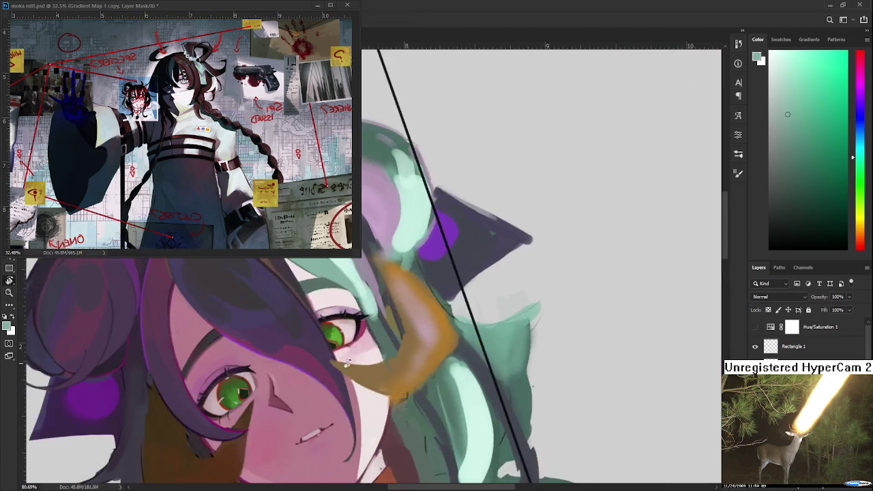
- Zoom out and back in, angle the view at the frame corner and make the brush much smaller
scroll(353, 359, down, 4)
scroll(368, 362, down, 3)
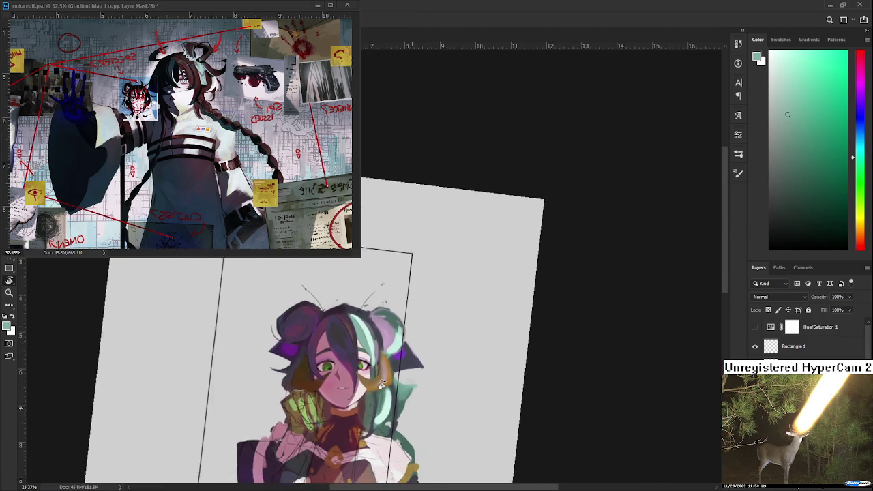
scroll(388, 358, up, 3)
scroll(403, 344, up, 2)
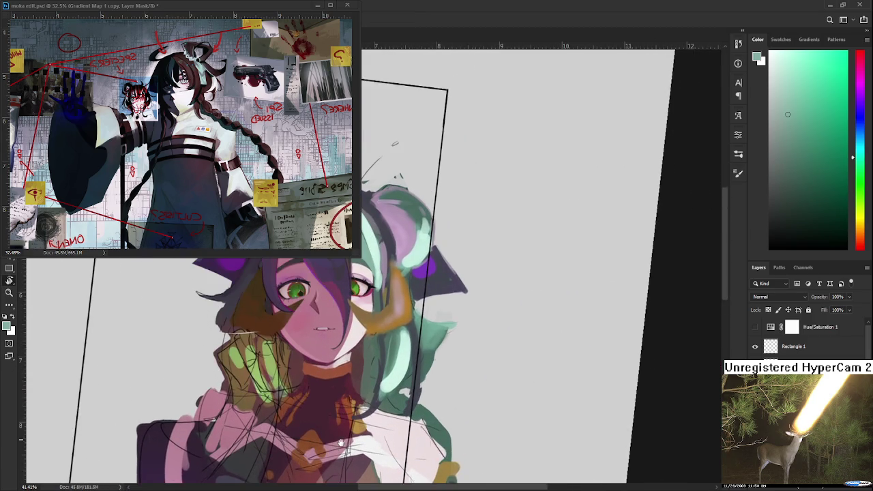
scroll(412, 341, up, 1)
scroll(404, 360, up, 1)
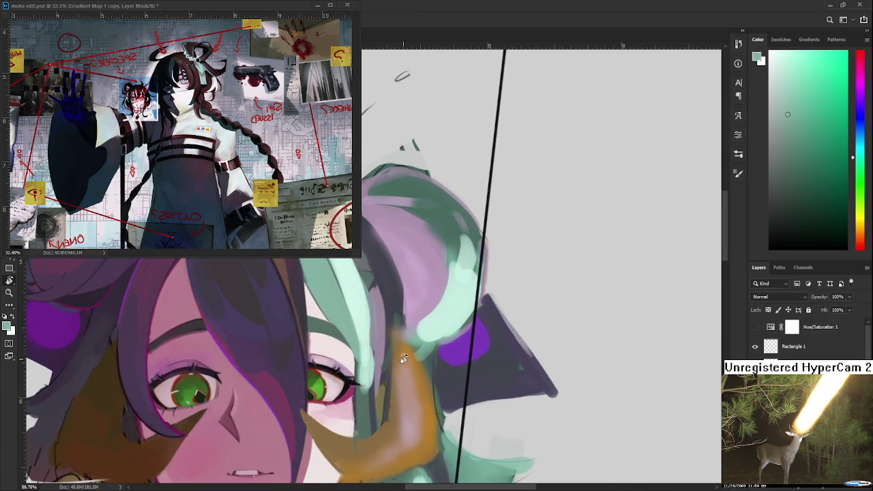
drag(403, 359, 333, 369)
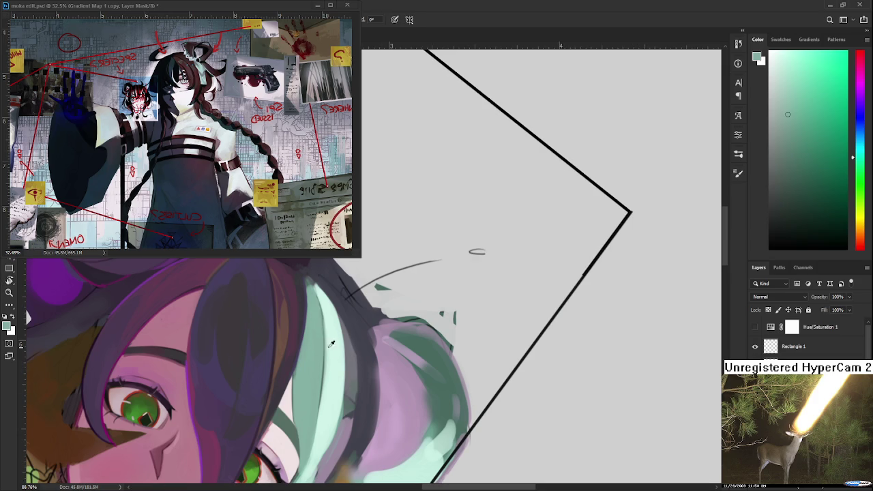
key(bracketleft)
key(bracketleft)
key(bracketleft)
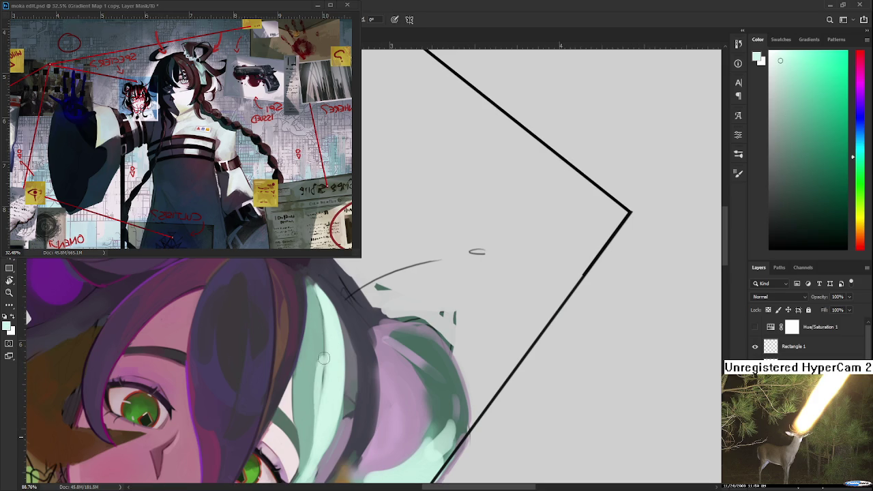
- Sample a darker mint and paint a thin line along the strand with the view nearly upside down
alt+click(322, 397)
alt+click(316, 393)
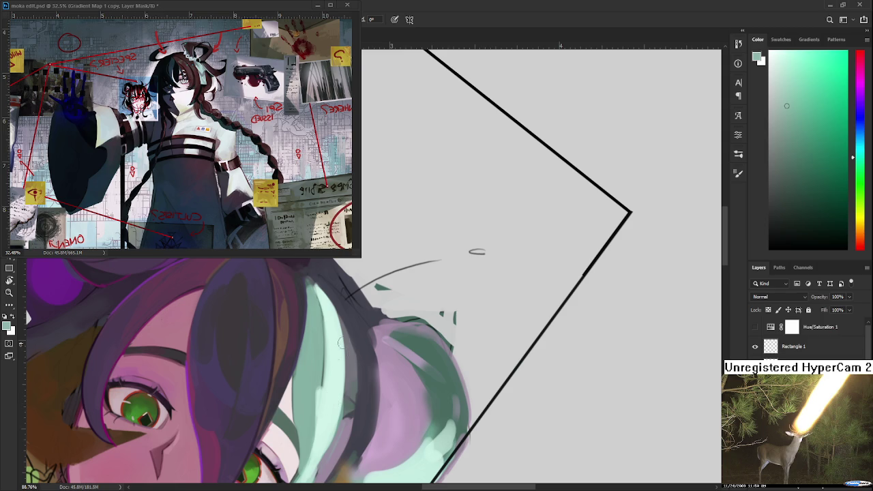
alt+click(331, 364)
key(r)
drag(330, 367, 361, 335)
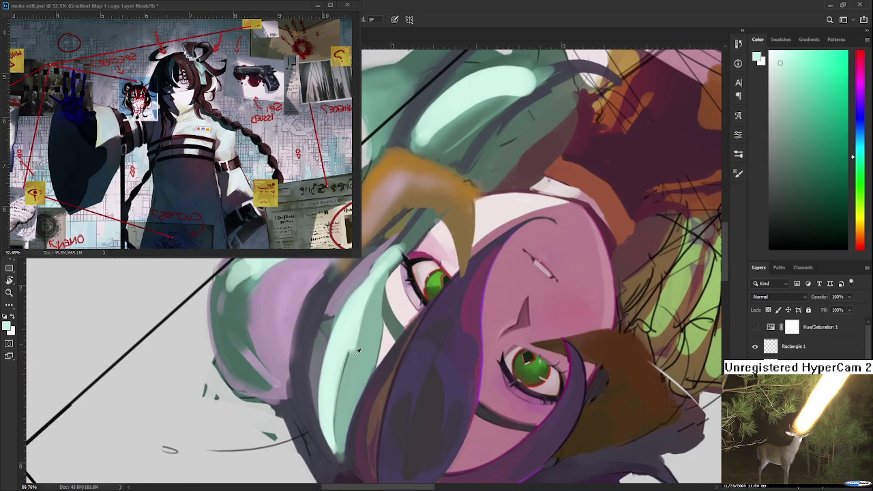
alt+click(347, 358)
drag(345, 358, 335, 449)
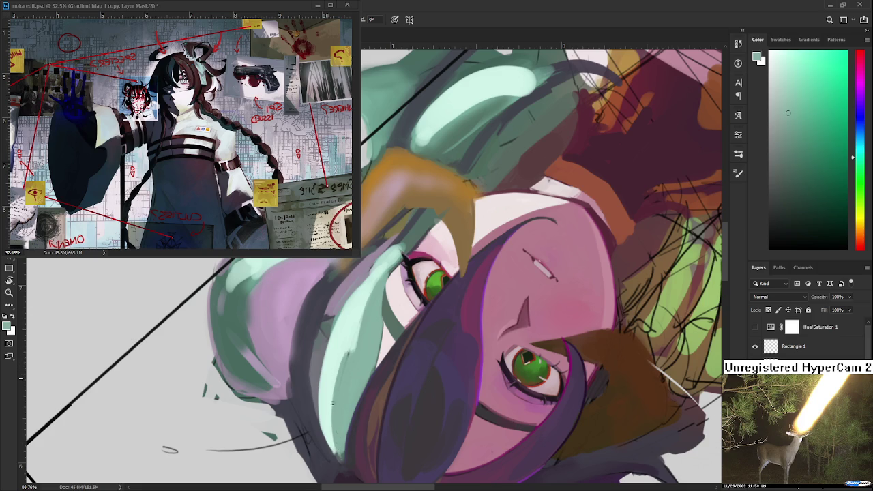
- Enlarge the brush and sample a near-white mint from the hair
alt+click(347, 346)
alt+click(352, 326)
key(])
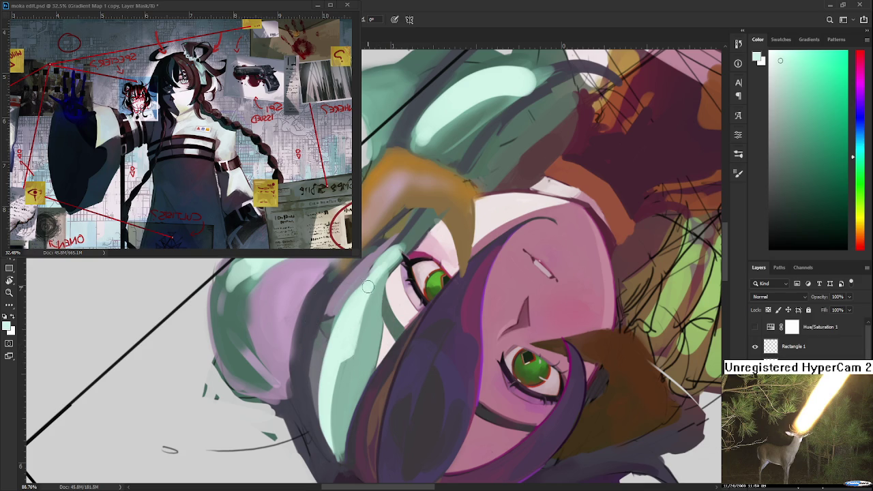
alt+click(347, 365)
drag(369, 348, 329, 396)
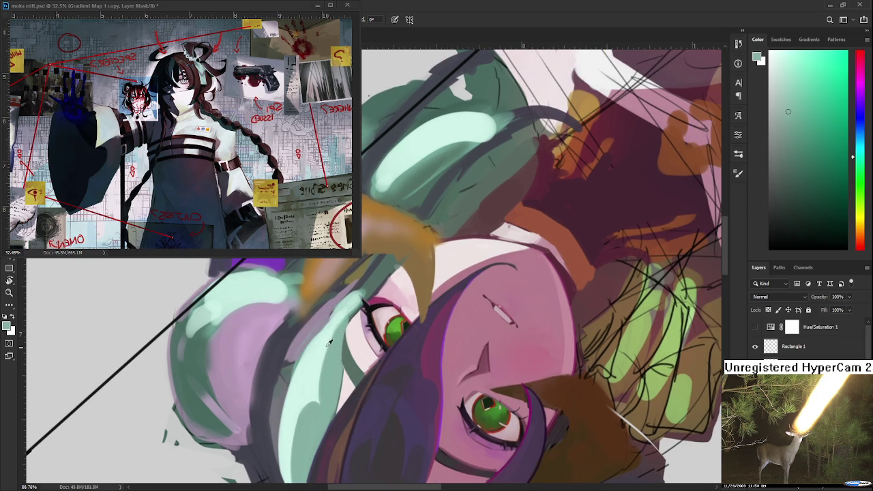
alt+click(344, 310)
- Paint near-white mint highlights down the strand beside the face, then reset the view upright
drag(346, 306, 331, 342)
drag(328, 383, 339, 383)
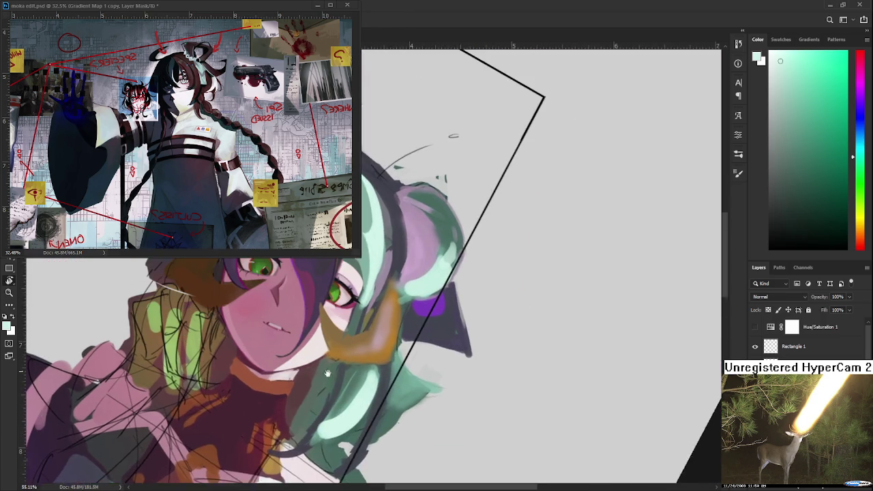
mouse_move(339, 384)
mouse_down()
mouse_move(409, 382)
mouse_move(317, 375)
mouse_up()
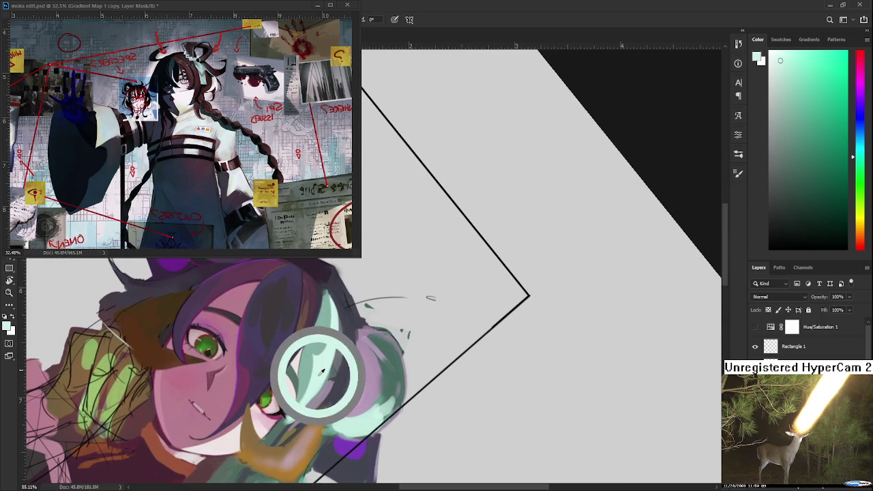
drag(304, 401, 325, 292)
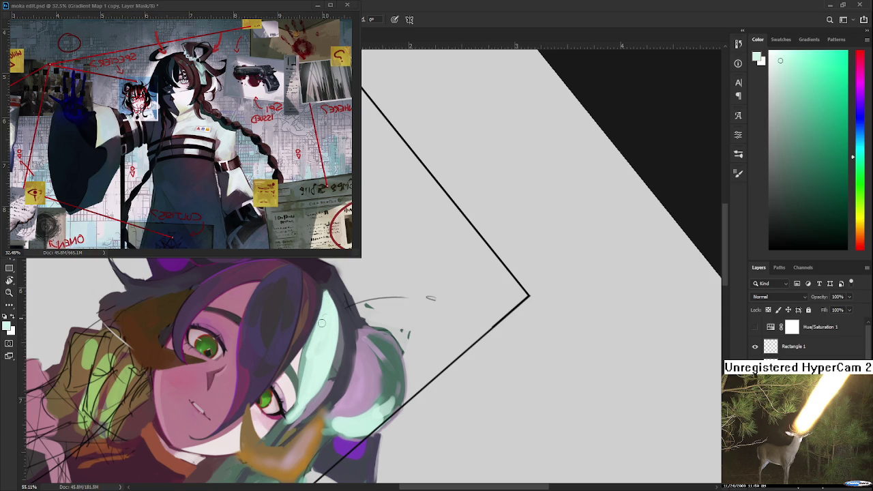
drag(304, 375, 304, 355)
key(Escape)
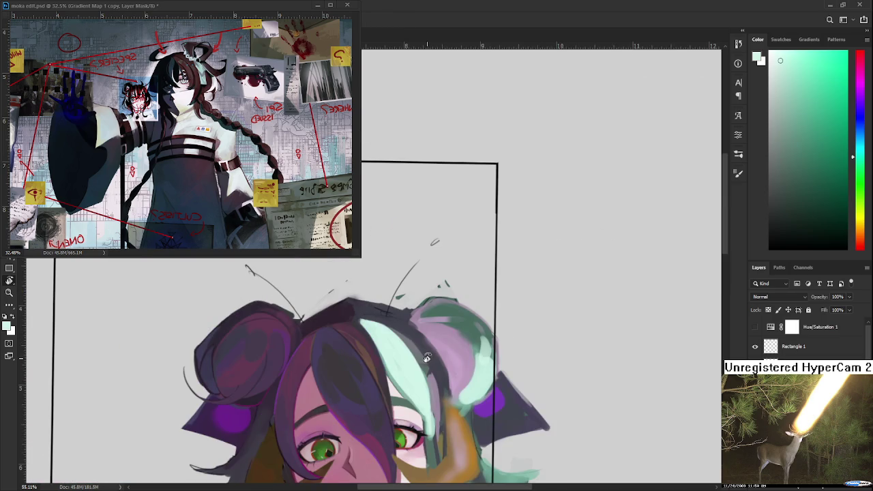
- Zoom in on the mint hair and sample its dark blue-grey and paler mint tones
scroll(428, 361, down, 2)
scroll(428, 366, down, 3)
scroll(429, 366, up, 3)
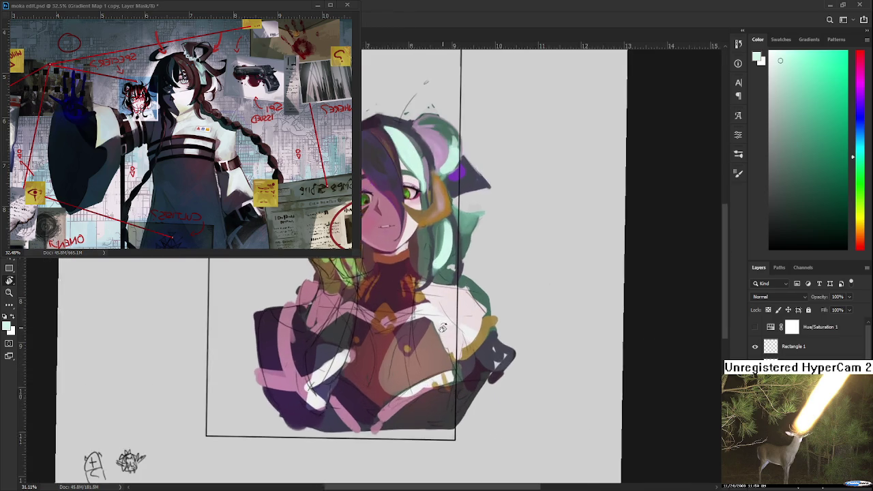
drag(428, 366, 418, 458)
scroll(418, 458, up, 3)
scroll(418, 459, up, 3)
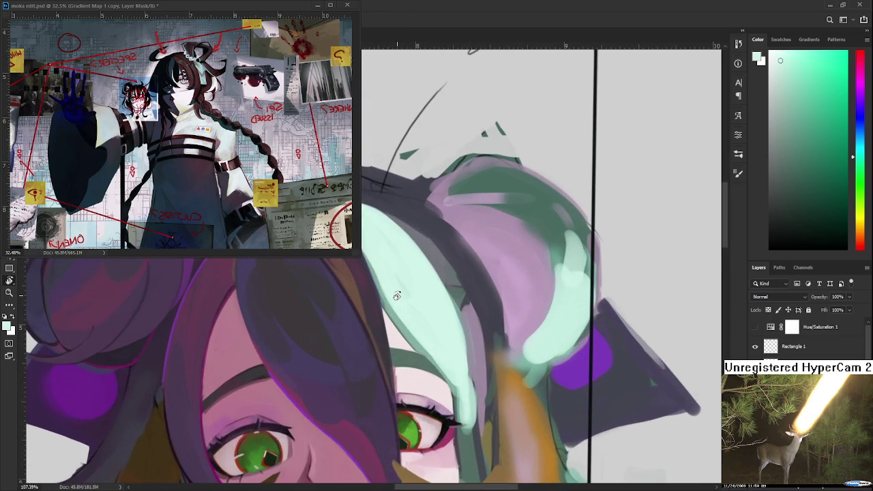
drag(437, 393, 335, 399)
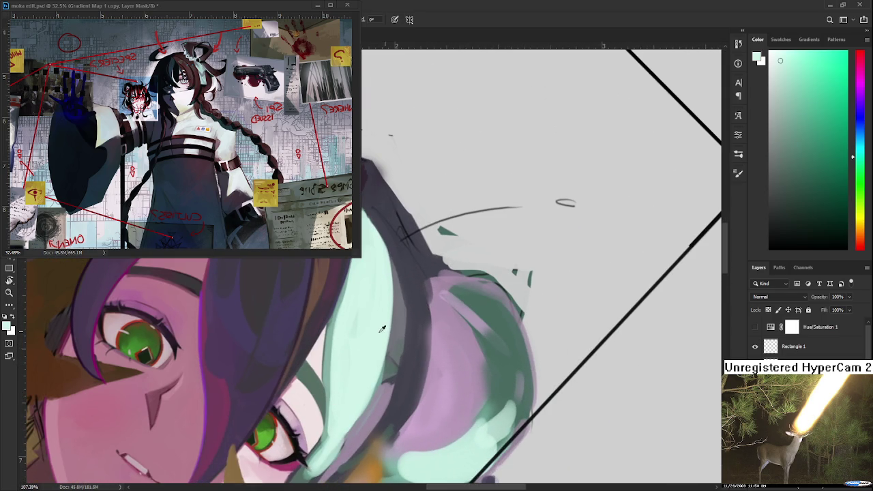
drag(347, 351, 363, 387)
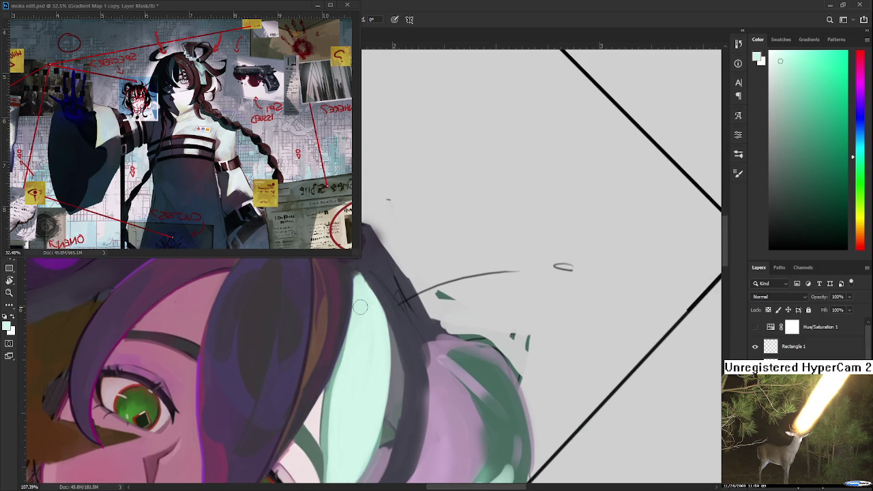
drag(355, 280, 359, 307)
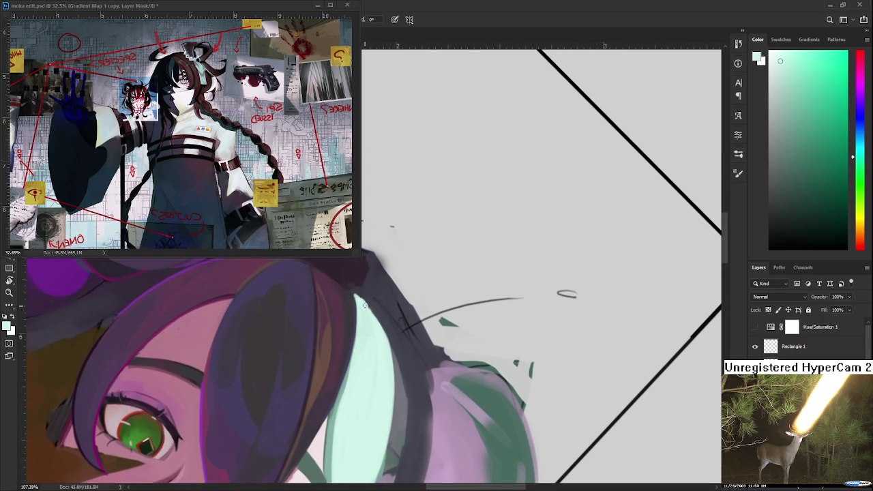
drag(367, 310, 363, 334)
alt+click(366, 328)
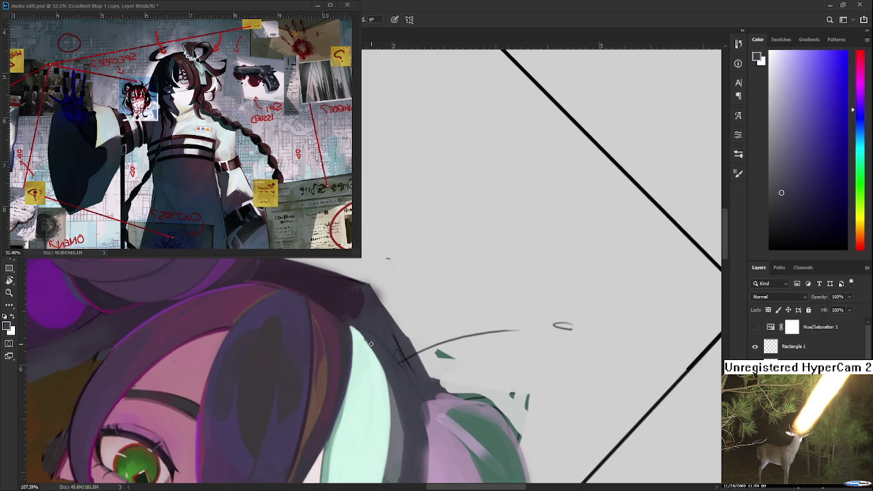
alt+click(348, 331)
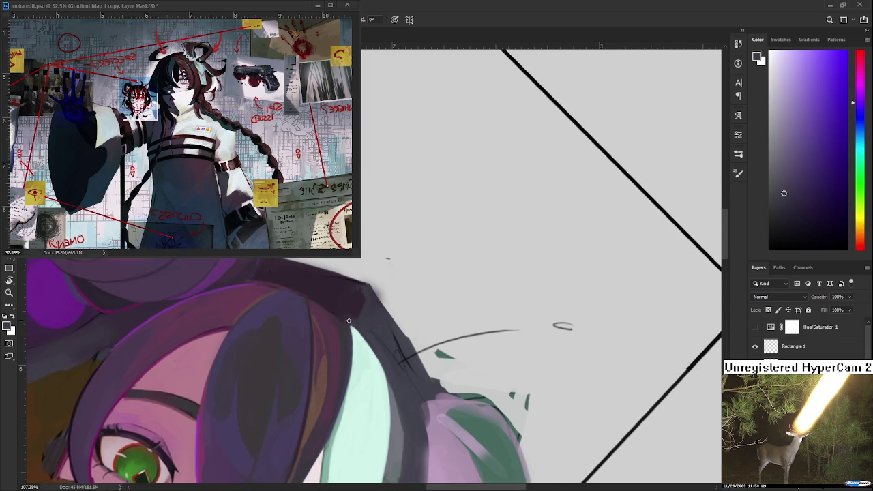
drag(349, 321, 359, 239)
alt+click(360, 303)
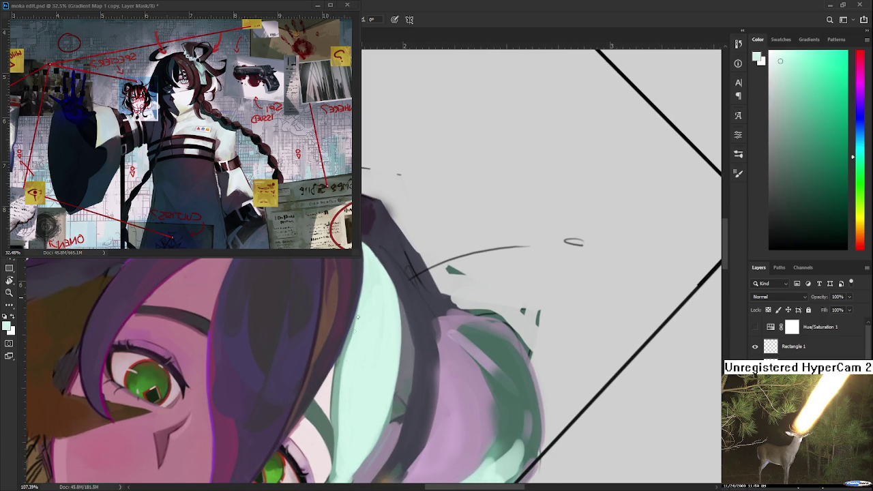
alt+click(336, 361)
alt+click(339, 363)
scroll(336, 384, down, 3)
alt+click(339, 381)
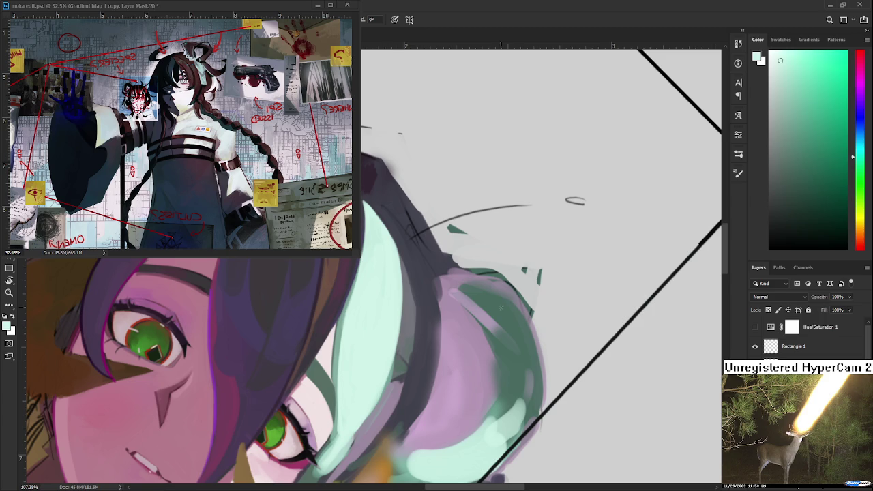
- Draw a thin dark blue-grey line along the hair edge beside the eye
mouse_move(431, 315)
mouse_down()
mouse_move(533, 346)
mouse_move(385, 414)
mouse_up()
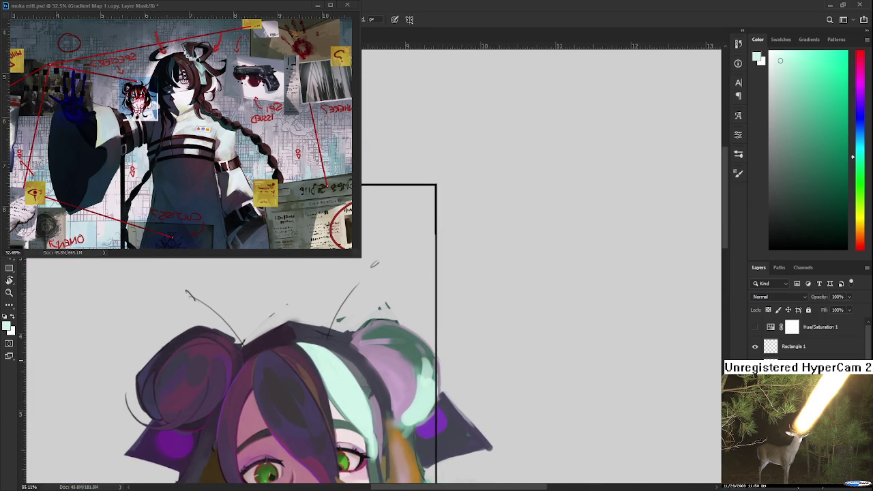
drag(344, 386, 350, 304)
drag(373, 351, 396, 364)
mouse_move(370, 332)
mouse_down()
mouse_move(342, 354)
mouse_move(355, 337)
mouse_up()
alt+click(370, 371)
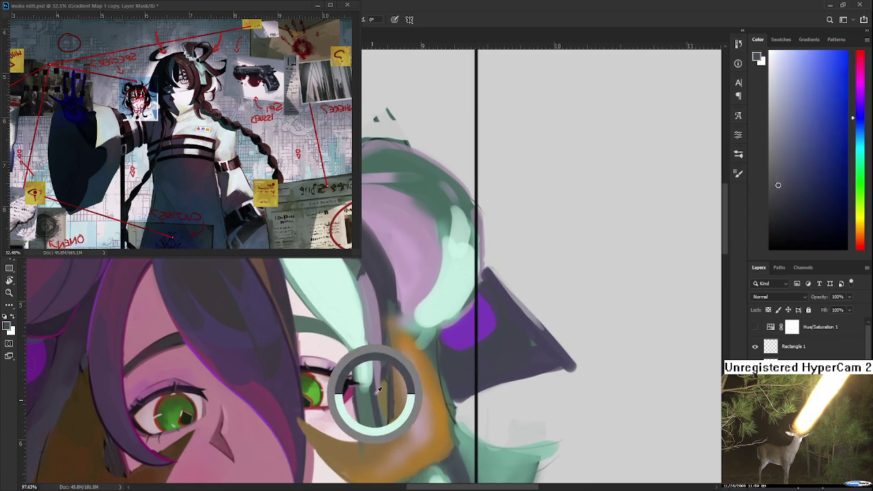
scroll(354, 307, up, 2)
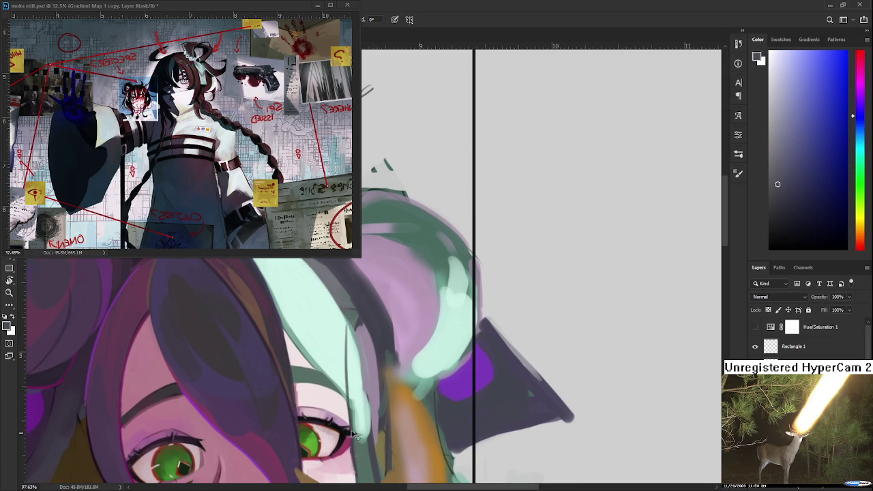
drag(345, 324, 353, 414)
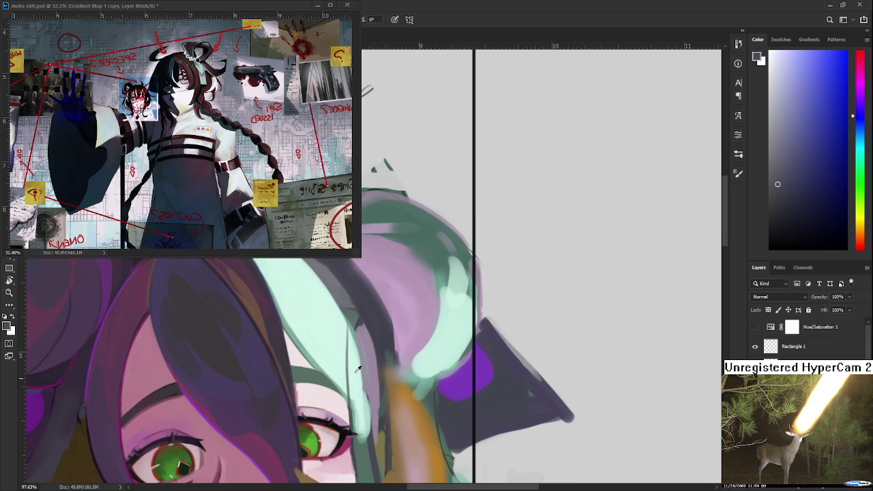
- Brighten the strand beside the eye corner with light mint strokes
alt+click(353, 356)
scroll(359, 369, down, 2)
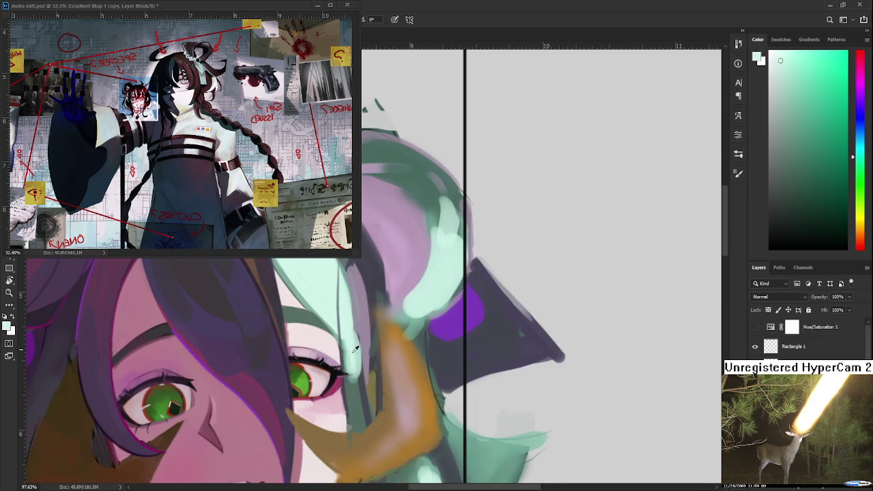
drag(346, 367, 348, 344)
drag(347, 383, 348, 411)
mouse_move(350, 377)
mouse_down()
mouse_move(353, 420)
mouse_move(357, 371)
mouse_up()
mouse_move(358, 419)
mouse_down()
mouse_move(352, 356)
mouse_move(362, 423)
mouse_up()
alt+click(353, 345)
alt+click(360, 352)
drag(362, 378, 363, 426)
drag(352, 392, 348, 430)
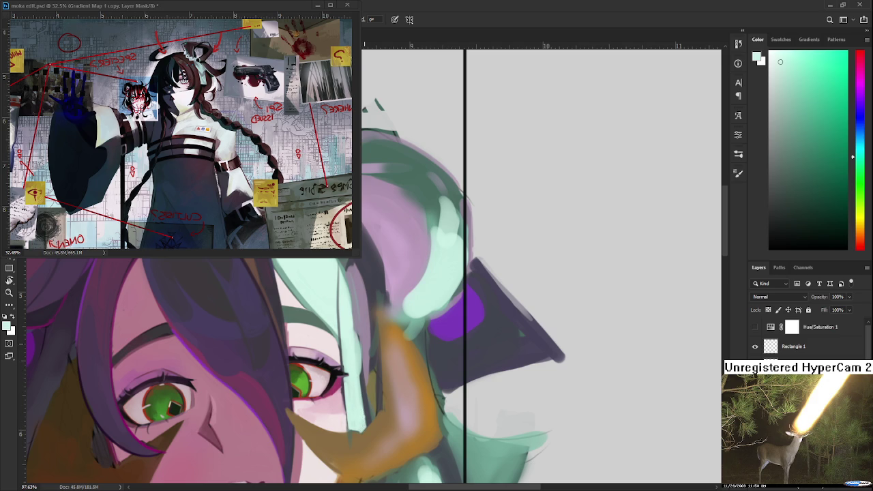
- Repaint the hair edge beside the eye with mint and lighten a thin strip of it
scroll(354, 328, down, 8)
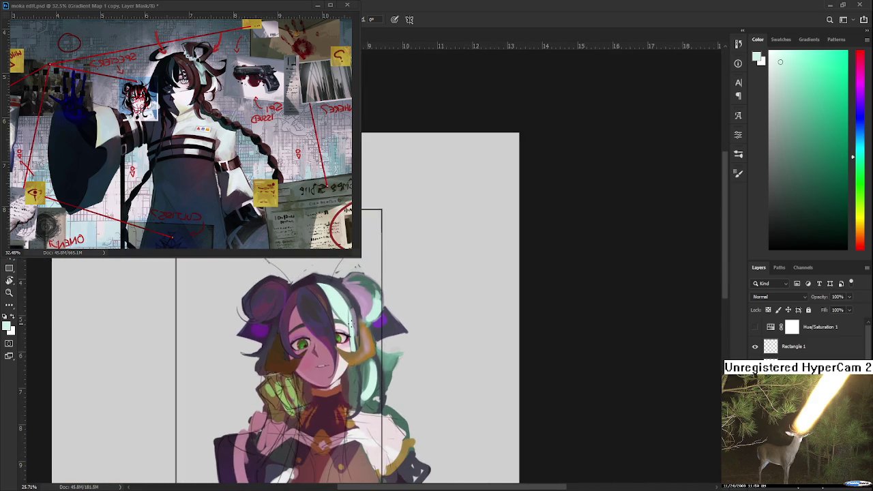
scroll(355, 319, up, 2)
scroll(351, 321, up, 2)
scroll(347, 324, up, 2)
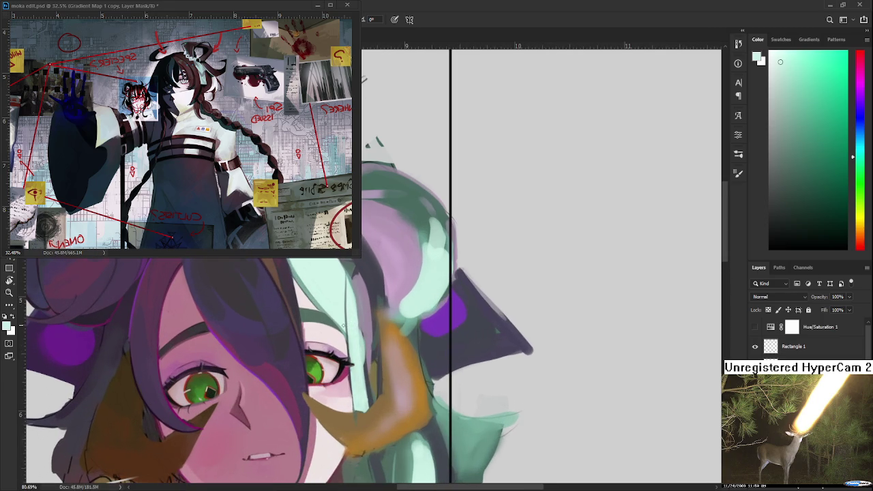
drag(364, 377, 345, 388)
alt+click(324, 395)
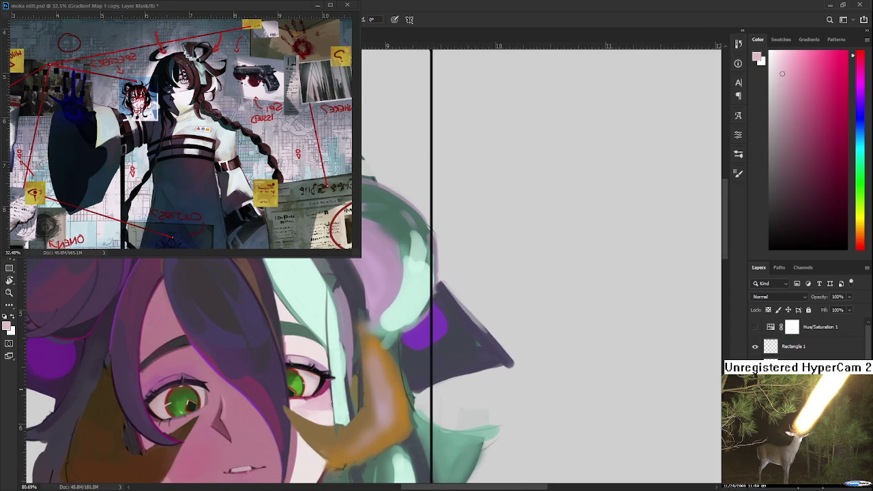
alt+click(330, 415)
drag(354, 366, 338, 382)
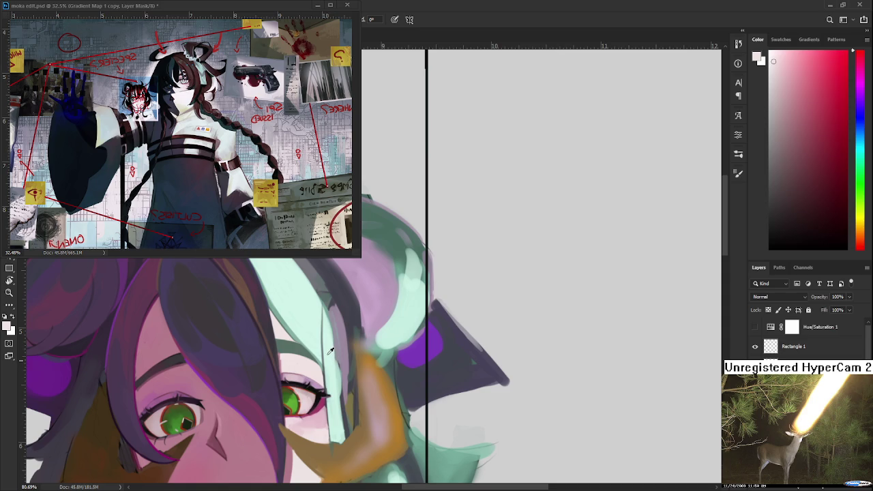
alt+click(330, 350)
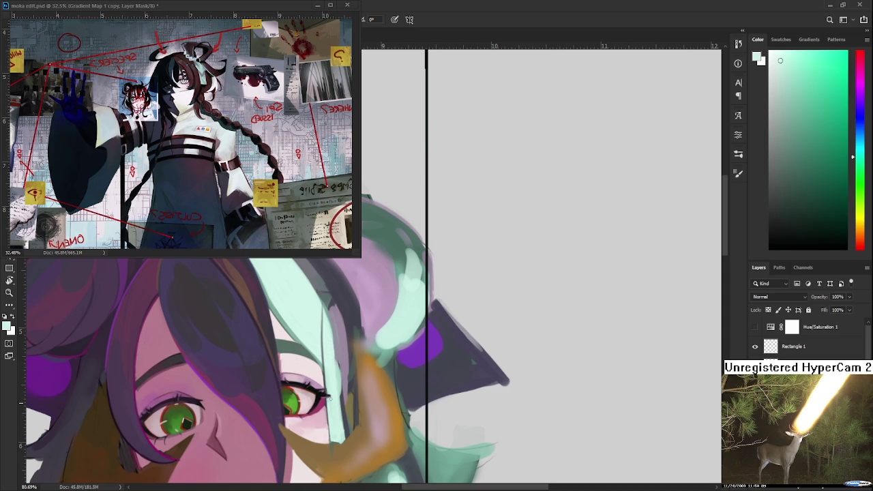
alt+click(325, 377)
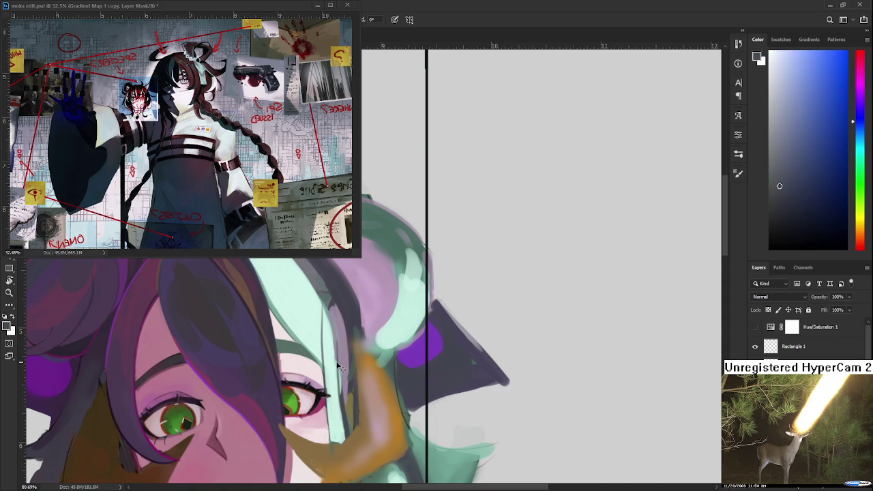
drag(339, 368, 340, 356)
alt+click(325, 343)
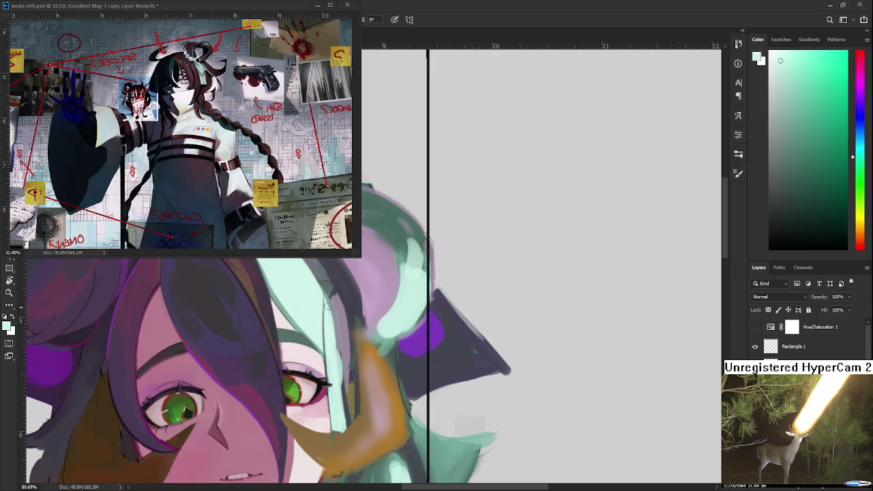
drag(328, 307, 331, 369)
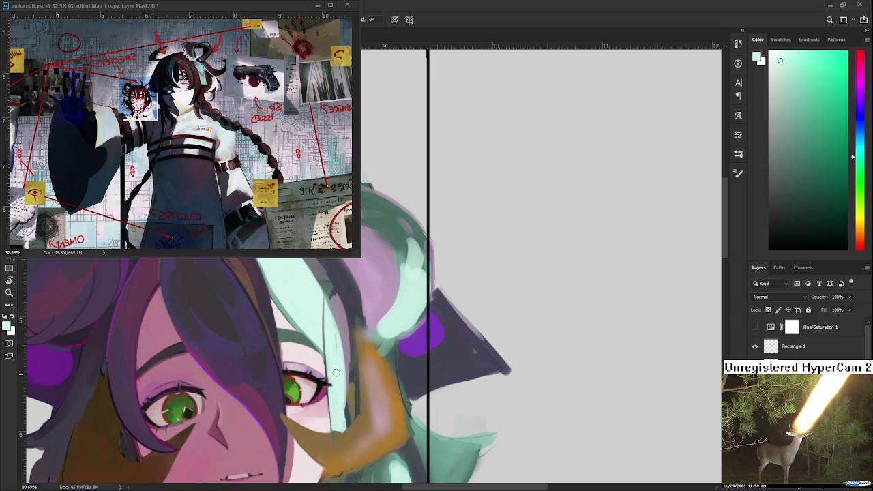
drag(347, 381, 343, 365)
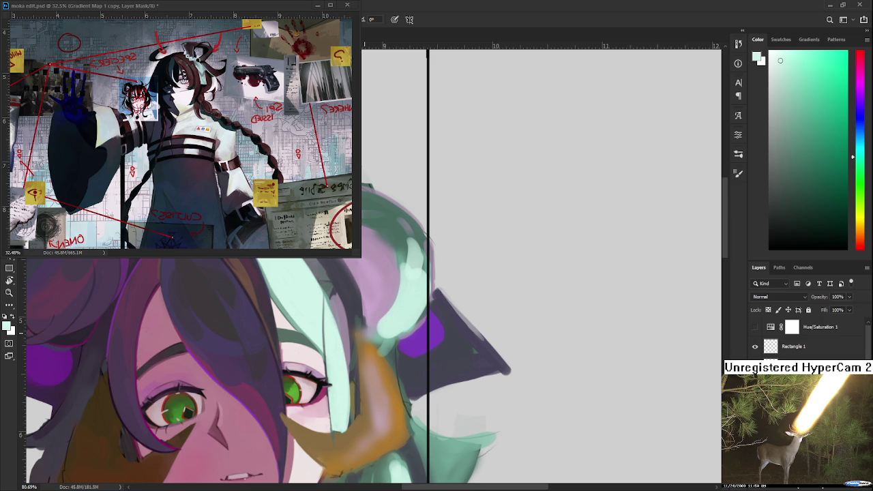
- Zoom out and tilt the canvas view with the Rotate View tool
scroll(413, 329, down, 3)
scroll(412, 329, down, 3)
scroll(413, 329, down, 2)
key(r)
mouse_move(464, 355)
mouse_down()
mouse_move(412, 328)
mouse_move(433, 319)
mouse_up()
scroll(437, 290, up, 4)
scroll(438, 288, up, 4)
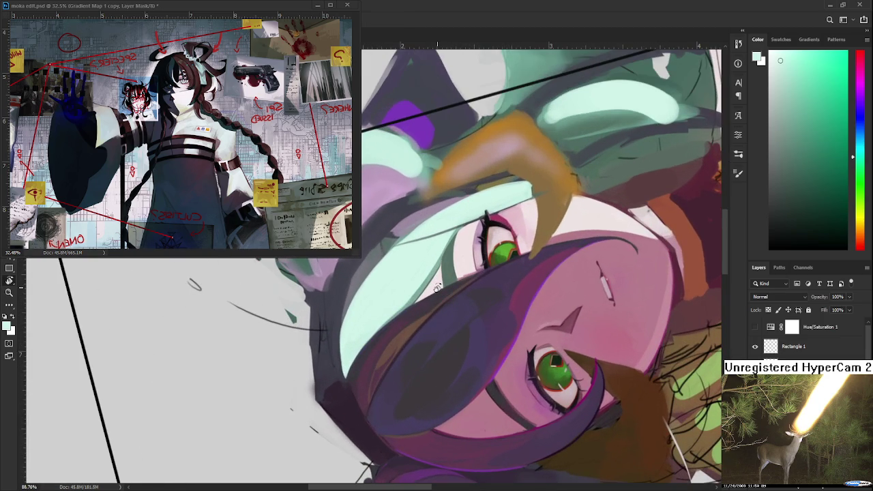
mouse_move(455, 237)
mouse_down()
mouse_move(411, 295)
mouse_move(391, 295)
mouse_move(409, 327)
mouse_up()
alt+click(391, 296)
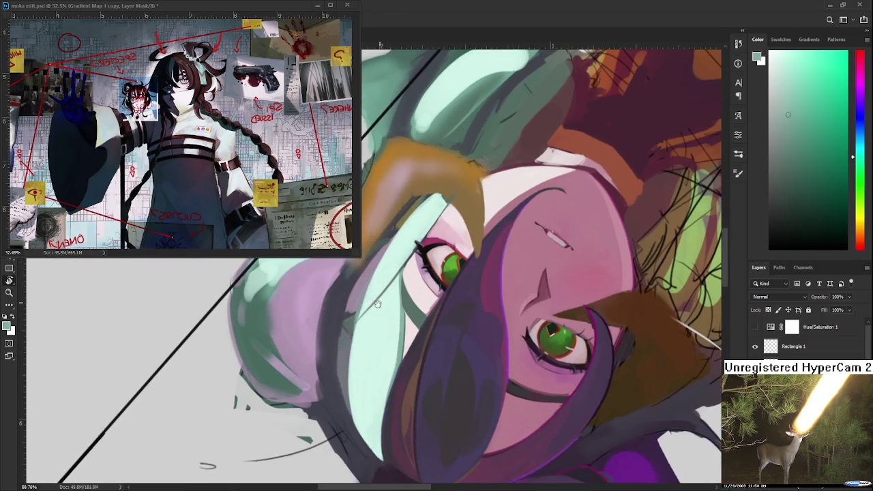
drag(387, 300, 394, 300)
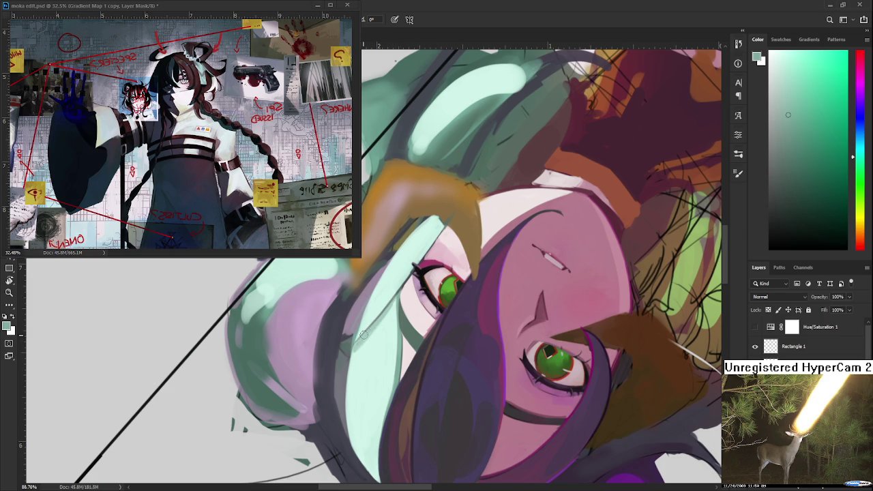
alt+click(388, 320)
key(r)
drag(394, 306, 556, 116)
scroll(382, 321, down, 5)
- Eyedrop the light mint of the strand beside the face, then pan and zoom out
drag(381, 321, 321, 372)
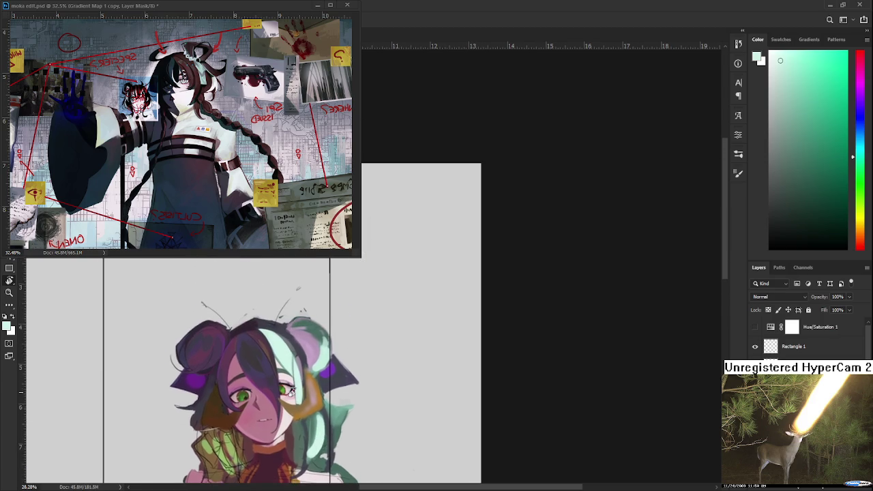
scroll(341, 341, up, 5)
mouse_move(364, 306)
mouse_down()
mouse_move(391, 346)
mouse_move(322, 400)
mouse_up()
scroll(348, 396, up, 4)
alt+click(296, 342)
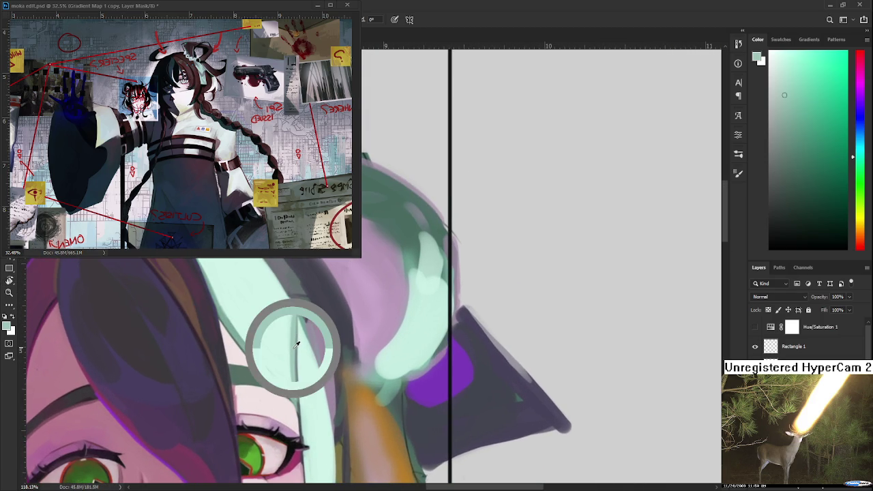
scroll(296, 342, down, 3)
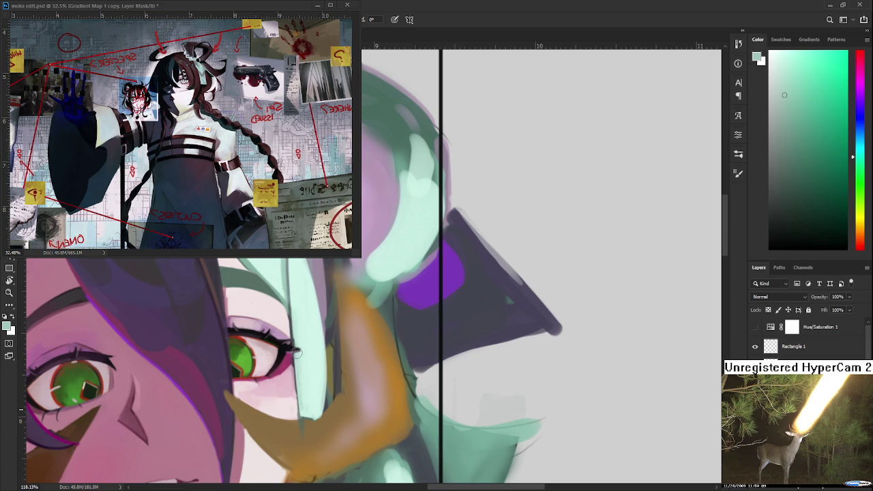
alt+click(303, 376)
drag(316, 362, 314, 397)
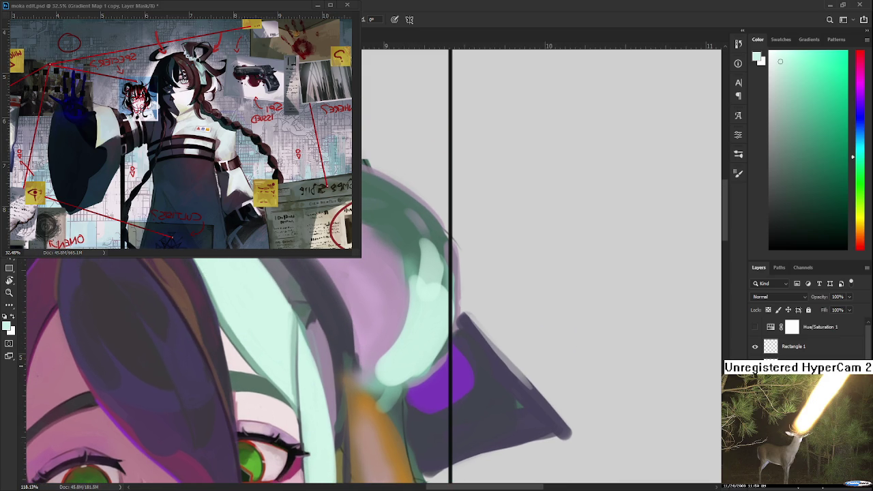
scroll(342, 367, down, 5)
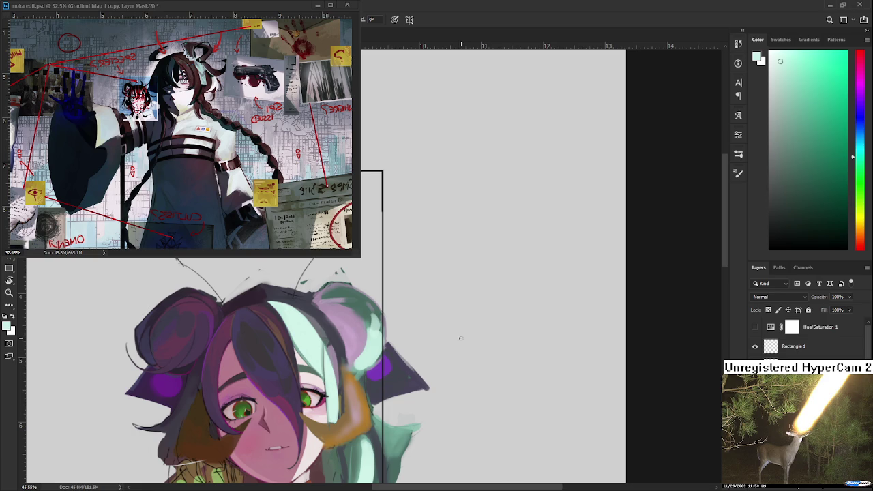
- Softly brighten the mint strand with a light mint stroke, then sample the dark slate hair colour
mouse_move(313, 331)
mouse_down()
mouse_move(313, 354)
mouse_move(296, 338)
mouse_up()
alt+click(297, 339)
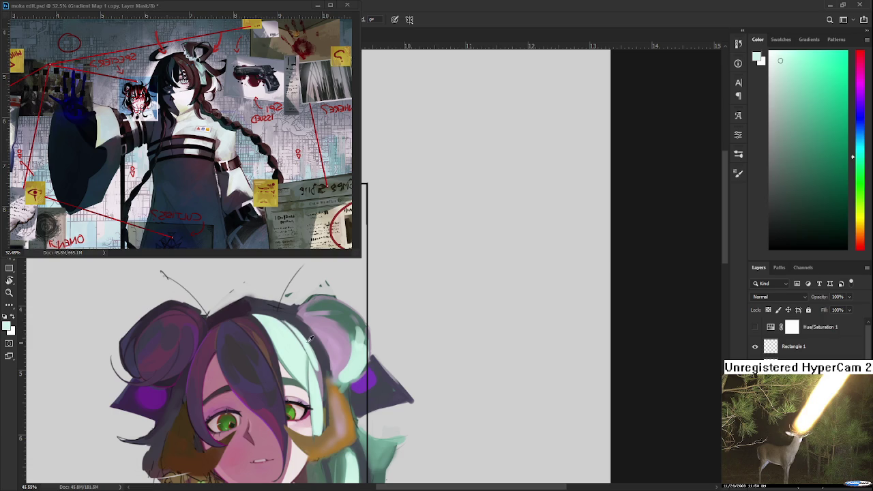
alt+click(283, 308)
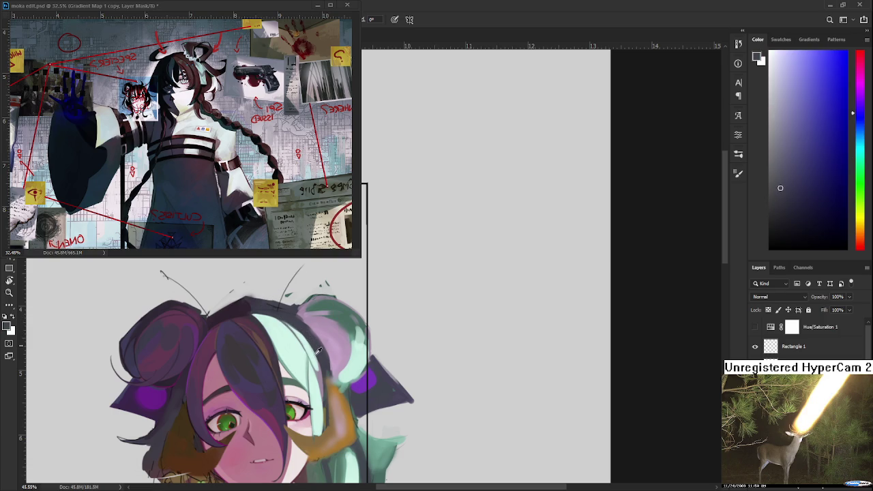
alt+click(301, 337)
drag(318, 372, 324, 402)
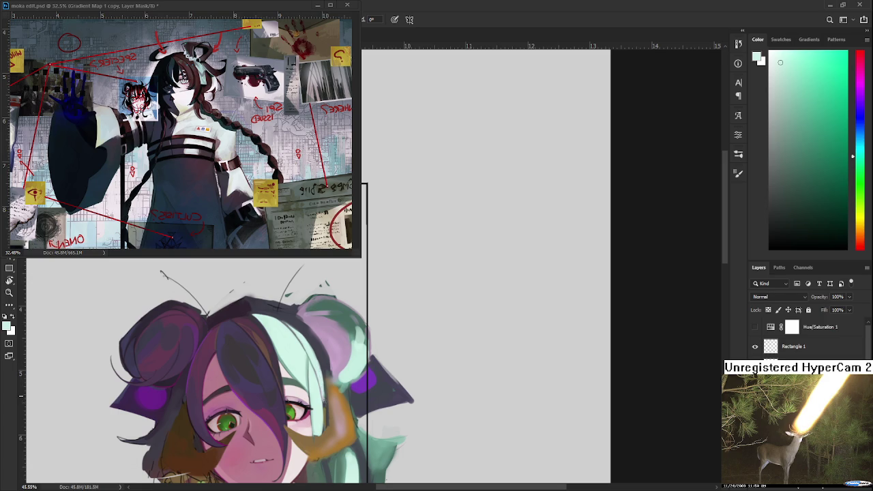
alt+click(322, 366)
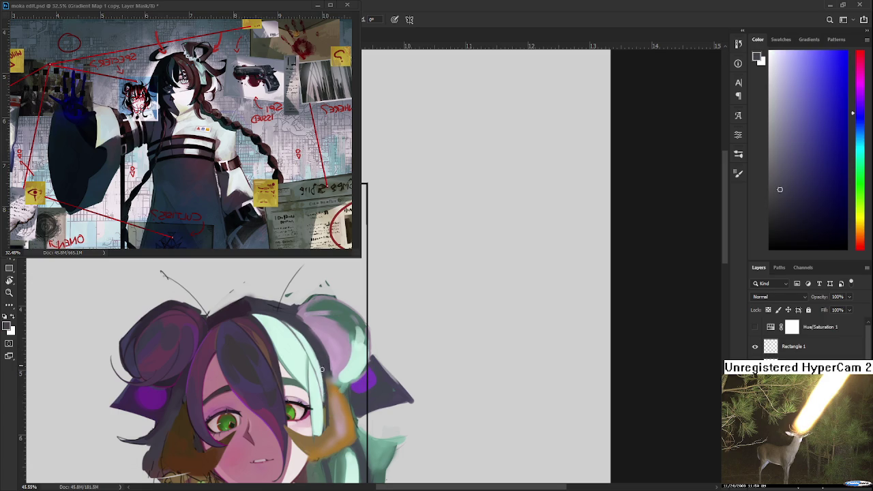
alt+click(321, 358)
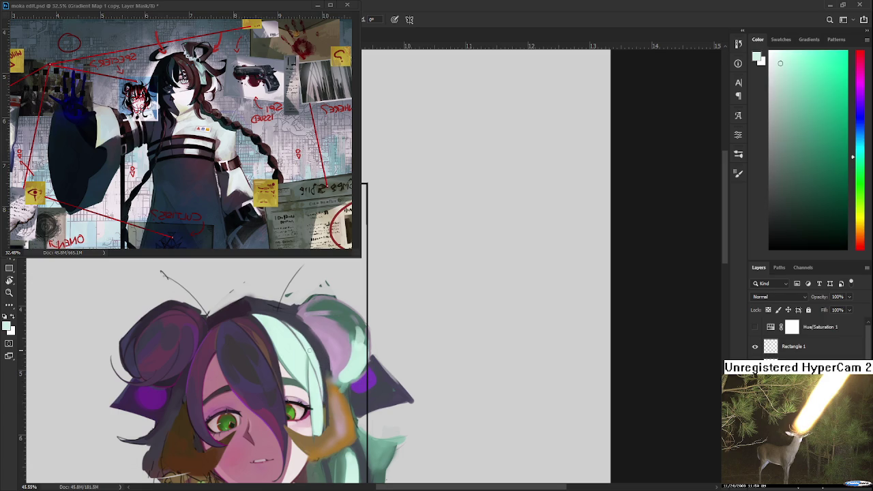
alt+click(321, 380)
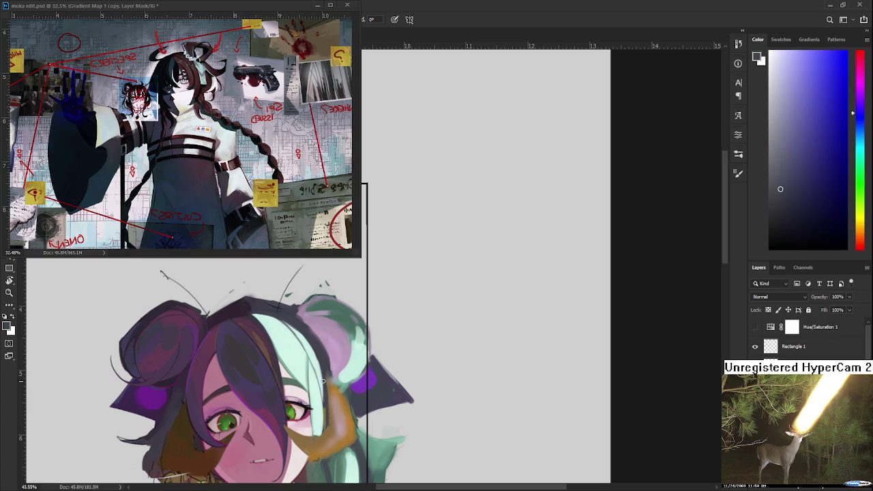
scroll(321, 379, up, 3)
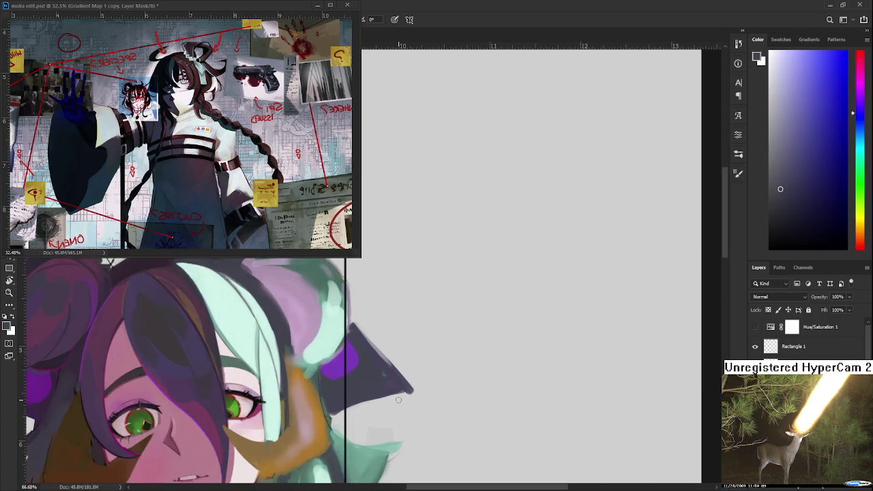
- Zoom in and draw a dark dividing line through the mint hair strand
scroll(321, 379, up, 2)
drag(243, 373, 377, 490)
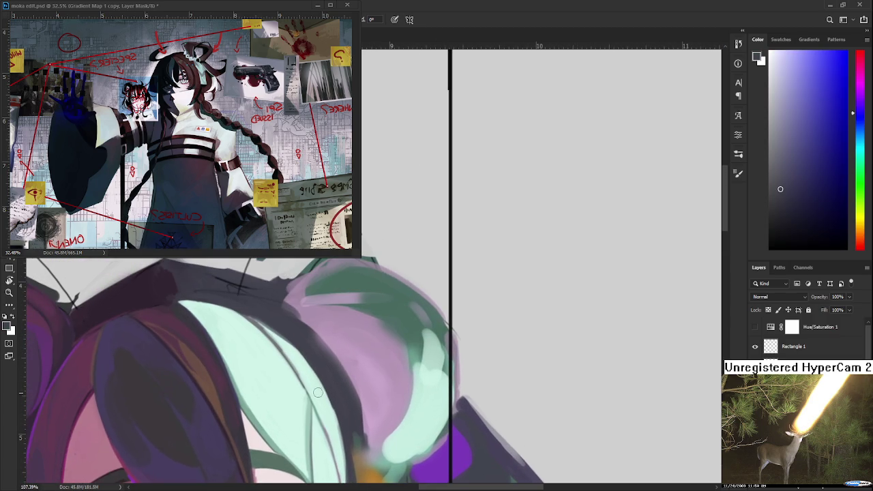
drag(272, 337, 307, 392)
key(ctrl+z)
drag(273, 339, 307, 393)
- Sample pale and light mint tones from the hair strands and bun
drag(282, 349, 261, 315)
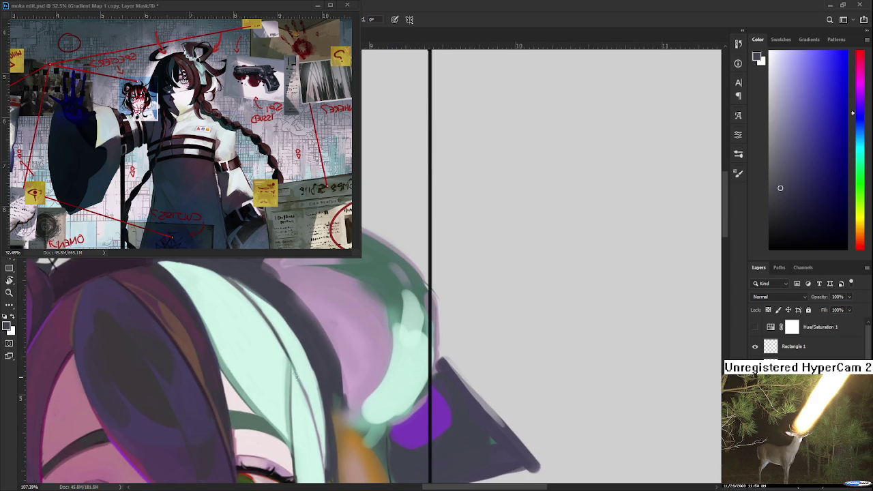
alt+click(242, 382)
drag(261, 308, 278, 326)
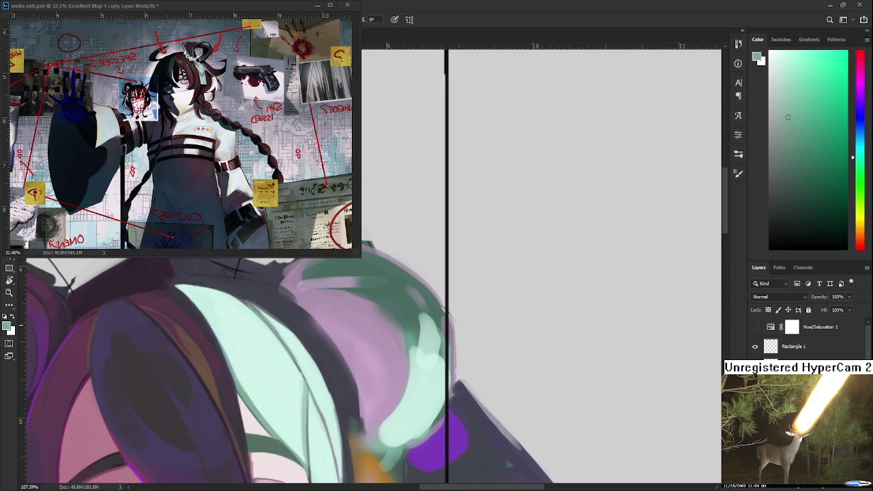
drag(311, 390, 295, 358)
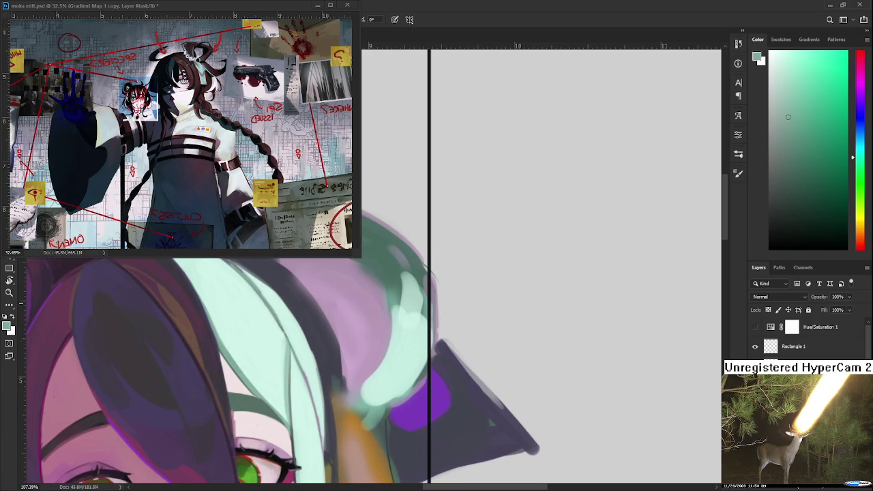
drag(318, 439, 304, 401)
alt+click(302, 347)
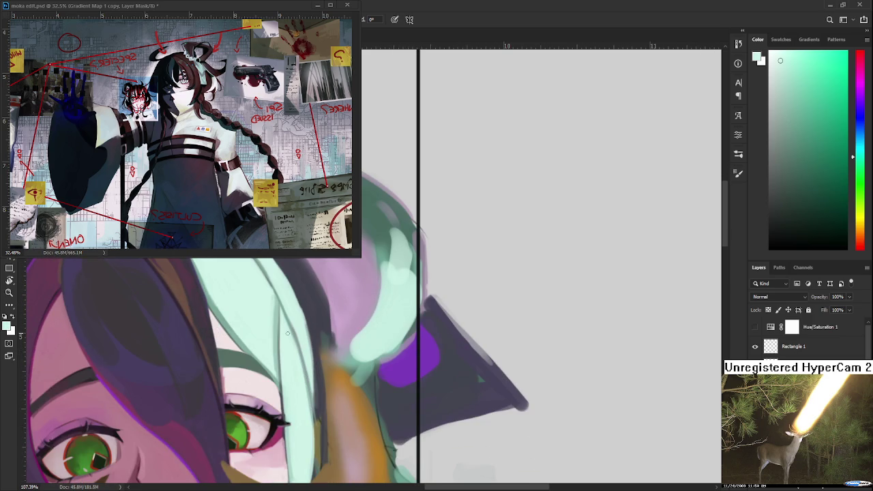
drag(286, 305, 296, 373)
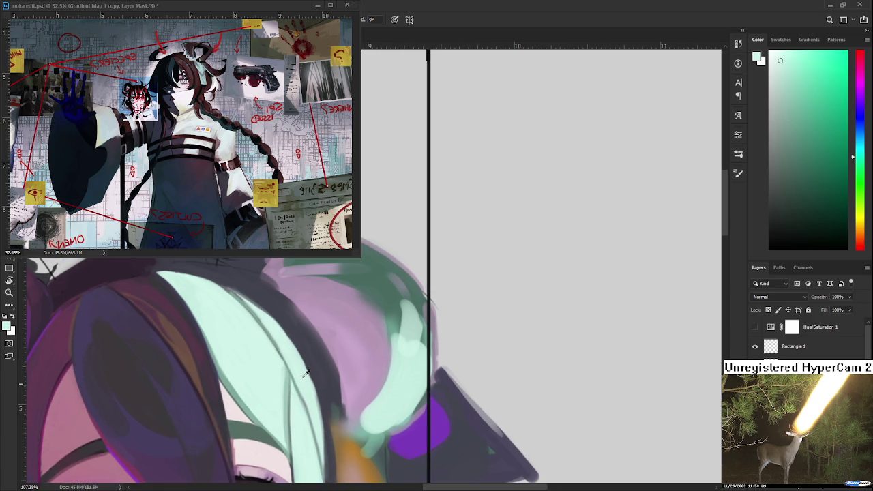
drag(274, 337, 329, 443)
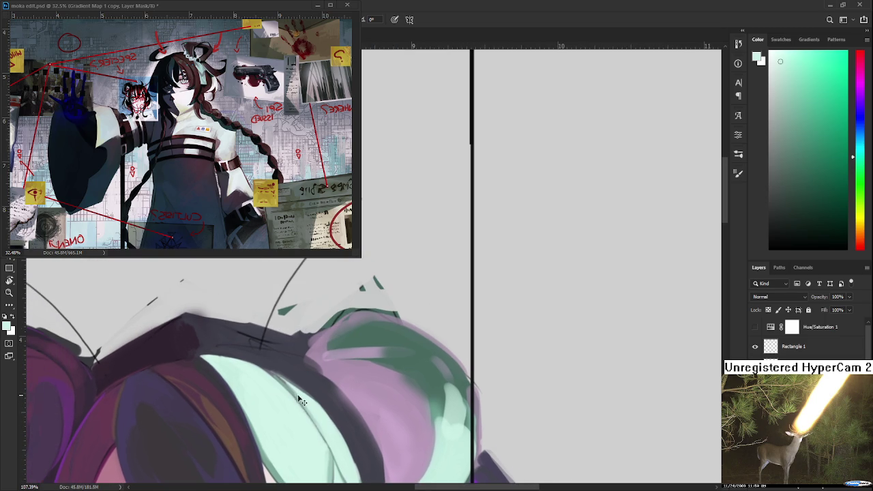
alt+click(286, 386)
alt+click(269, 383)
alt+click(277, 375)
- Paint a thin mint strip down the hair's left edge on a tilted view
scroll(366, 395, down, 2)
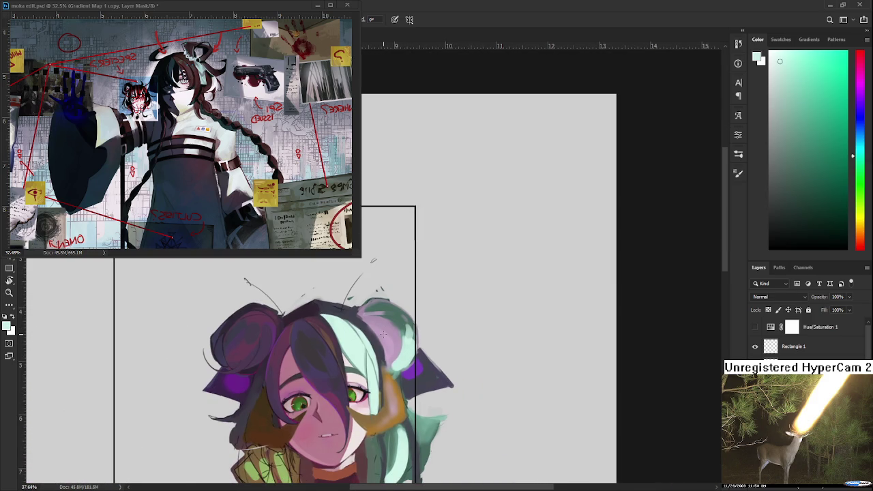
scroll(382, 334, up, 2)
scroll(372, 351, up, 2)
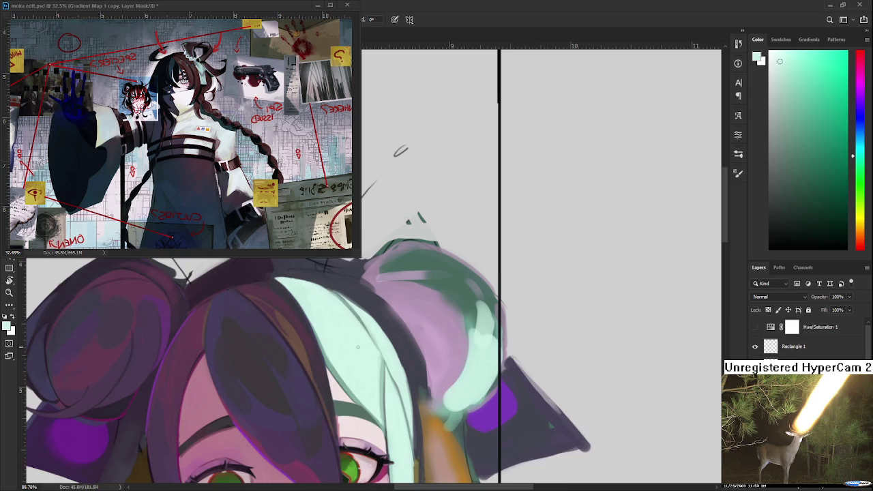
scroll(358, 371, up, 2)
scroll(345, 395, up, 2)
drag(345, 395, 341, 410)
alt+click(282, 433)
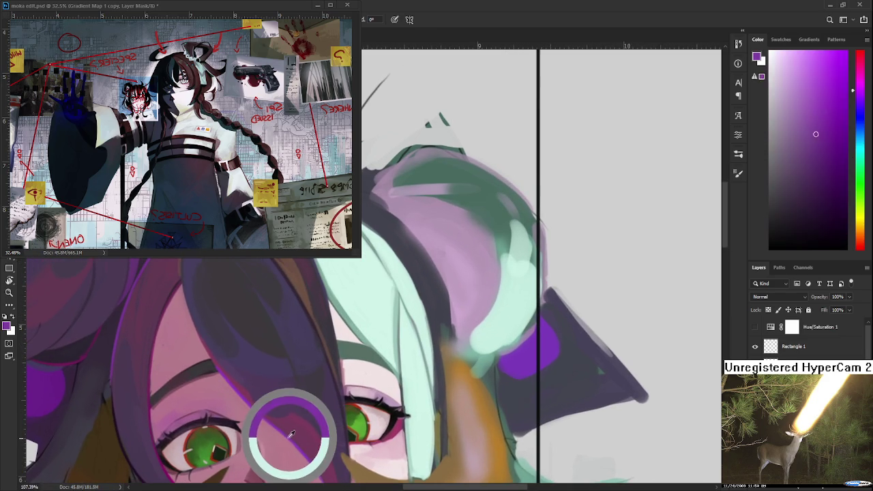
scroll(344, 266, up, 3)
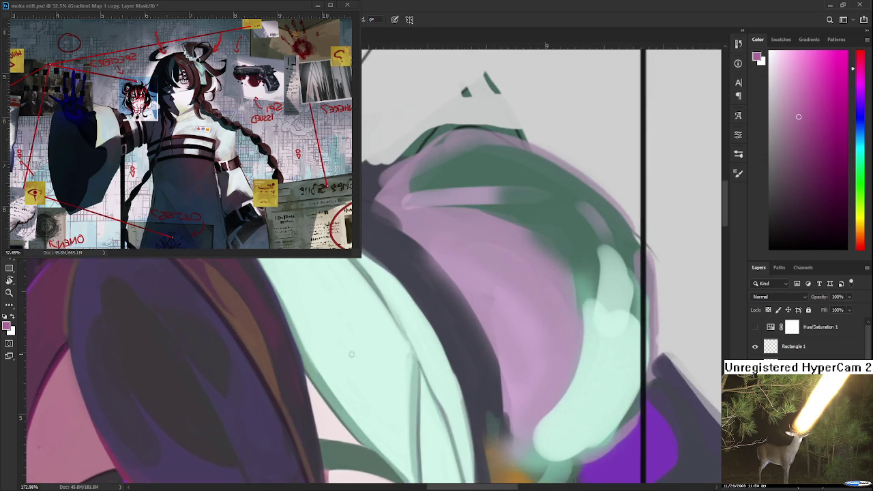
drag(487, 123, 344, 298)
scroll(344, 298, down, 5)
scroll(321, 328, up, 3)
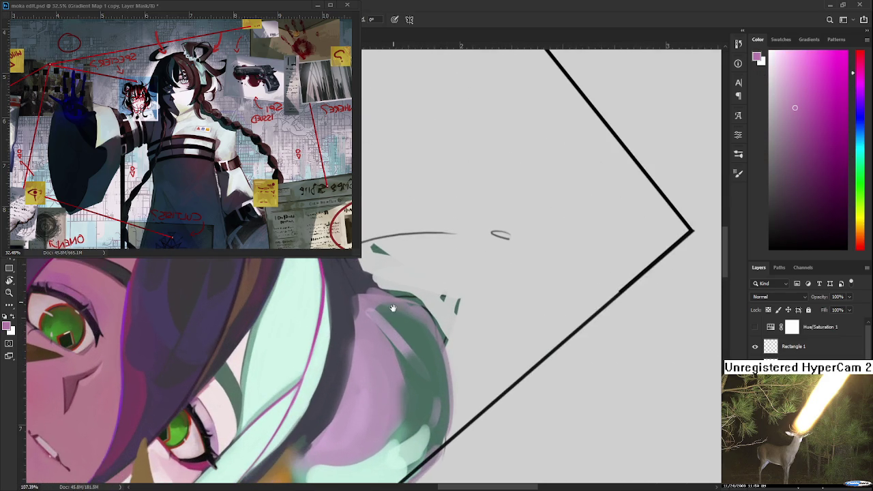
scroll(392, 305, up, 2)
mouse_move(392, 305)
mouse_down()
mouse_move(468, 298)
mouse_move(355, 309)
mouse_up()
alt+click(354, 310)
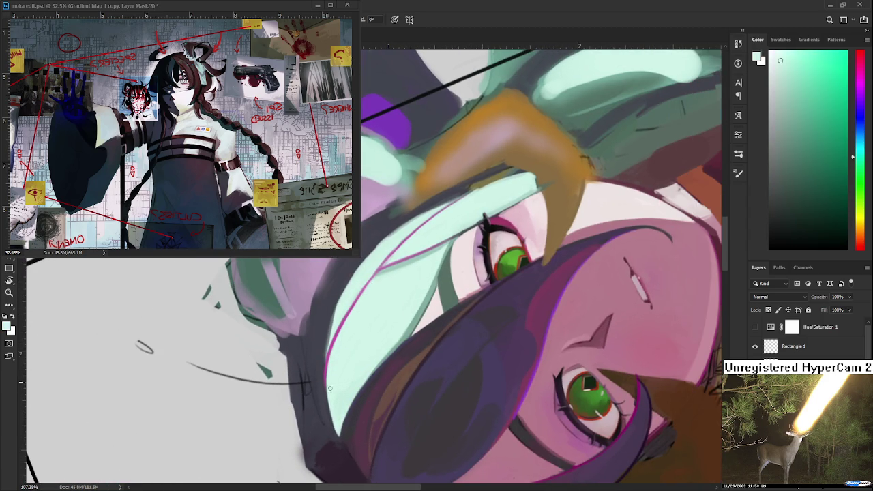
drag(328, 375, 331, 345)
drag(327, 423, 329, 369)
- Brighten the mint strand's edge with thin pale near-white mint strokes
drag(418, 311, 319, 335)
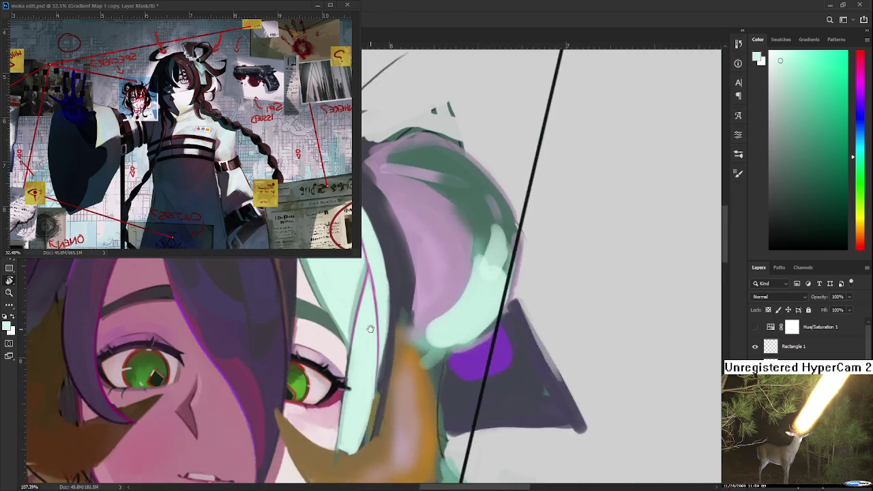
alt+click(319, 334)
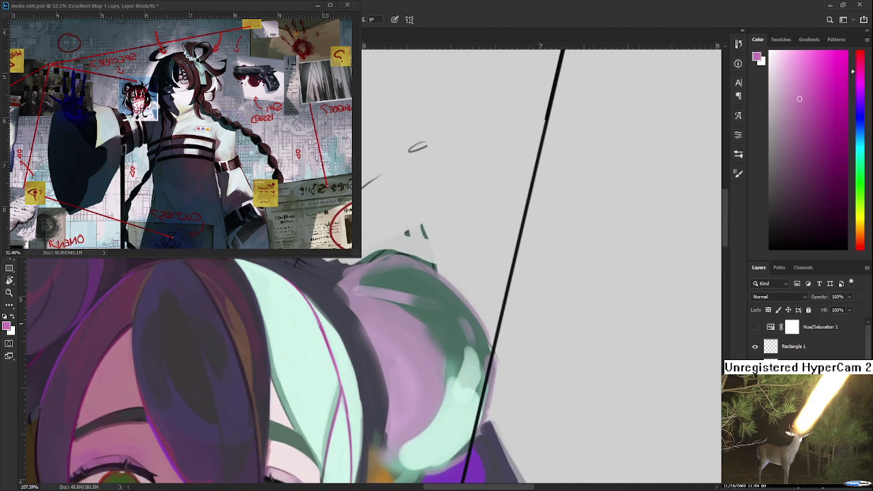
scroll(328, 324, down, 2)
scroll(336, 314, down, 2)
alt+click(333, 353)
drag(326, 401, 338, 320)
alt+click(345, 349)
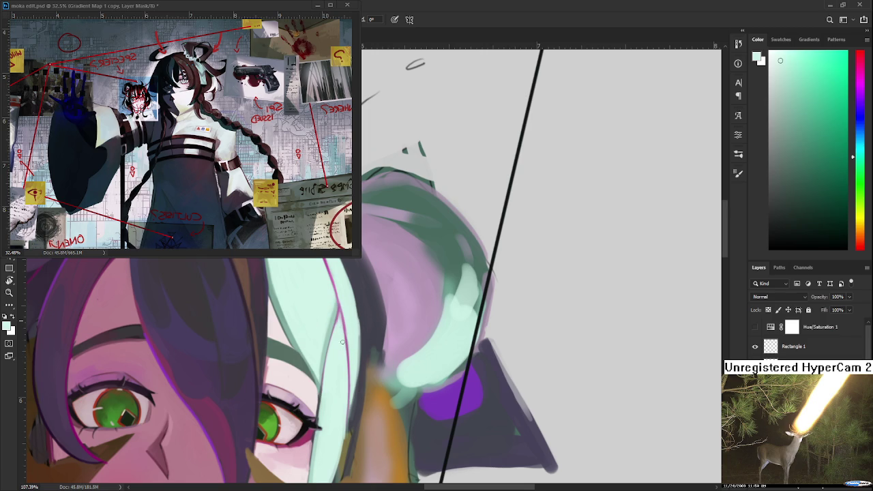
drag(342, 308, 351, 361)
drag(344, 315, 349, 368)
scroll(426, 326, down, 3)
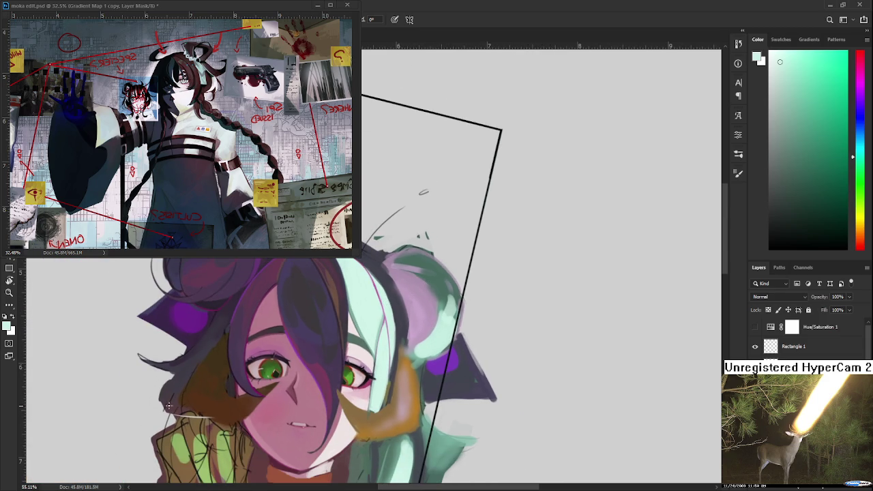
scroll(512, 319, up, 2)
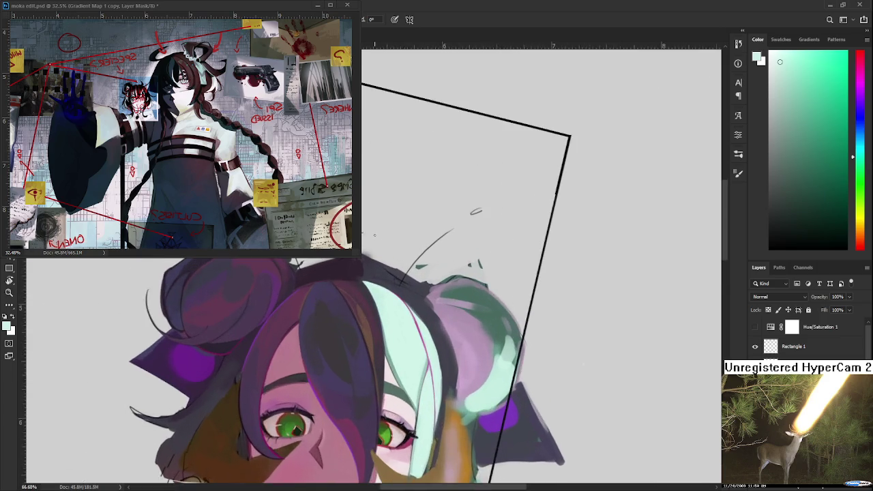
scroll(397, 299, down, 1)
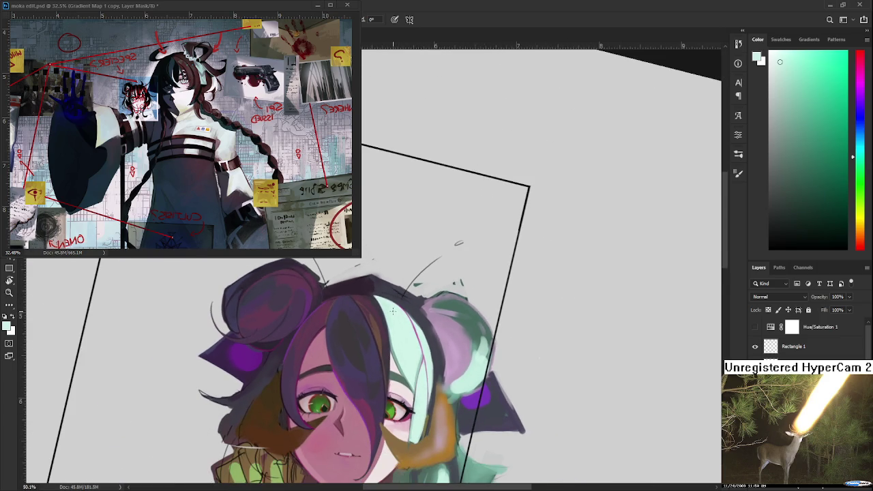
scroll(392, 311, up, 2)
scroll(395, 299, down, 5)
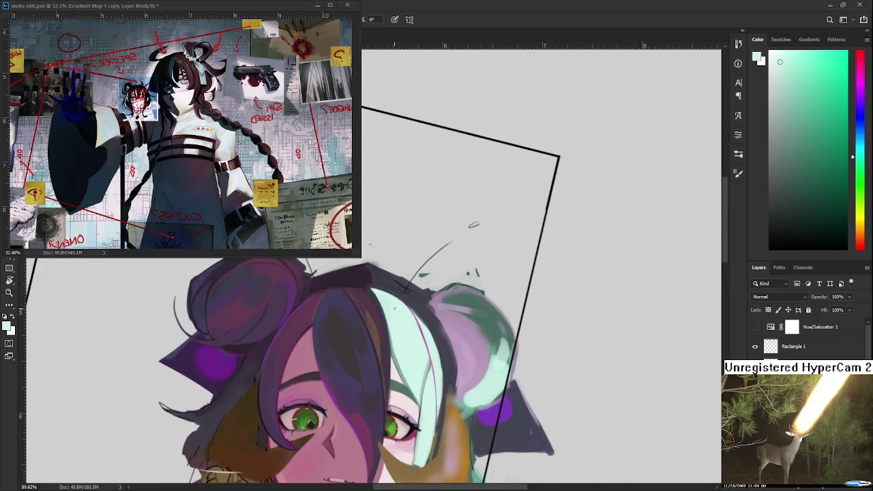
scroll(443, 360, up, 1)
scroll(443, 360, up, 2)
scroll(444, 360, down, 1)
scroll(378, 421, down, 2)
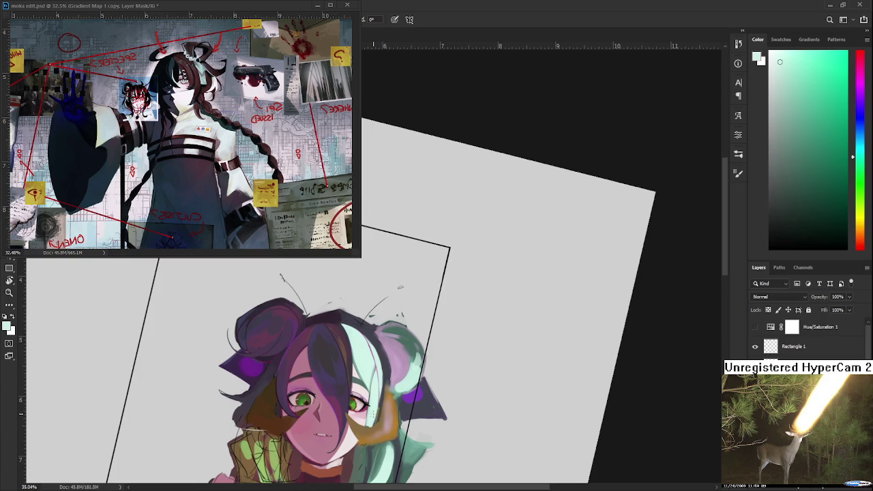
scroll(378, 421, up, 1)
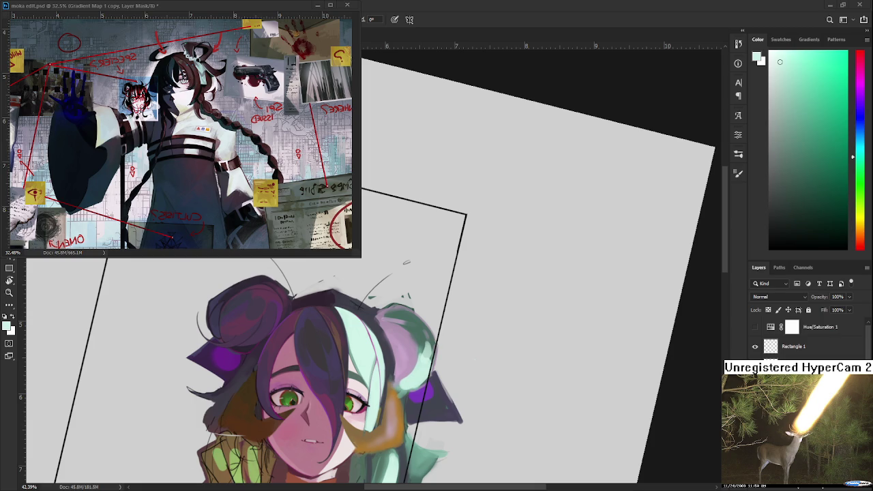
scroll(383, 331, down, 2)
scroll(383, 331, down, 2)
scroll(383, 332, up, 2)
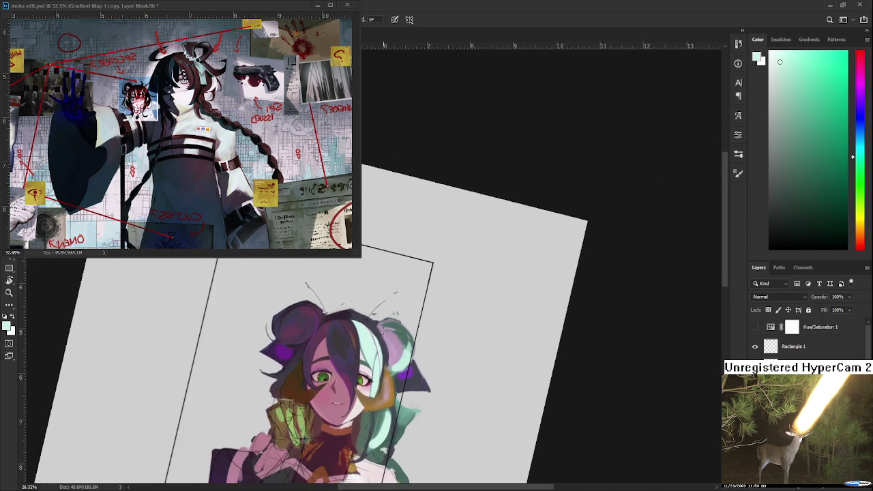
scroll(383, 332, up, 3)
scroll(384, 331, up, 3)
scroll(383, 331, up, 3)
key(r)
- Tilt and zoom the view onto the mint hair strand, test-sampling its magenta and mint
mouse_move(301, 366)
mouse_down()
mouse_move(330, 394)
mouse_move(273, 403)
mouse_move(279, 348)
mouse_up()
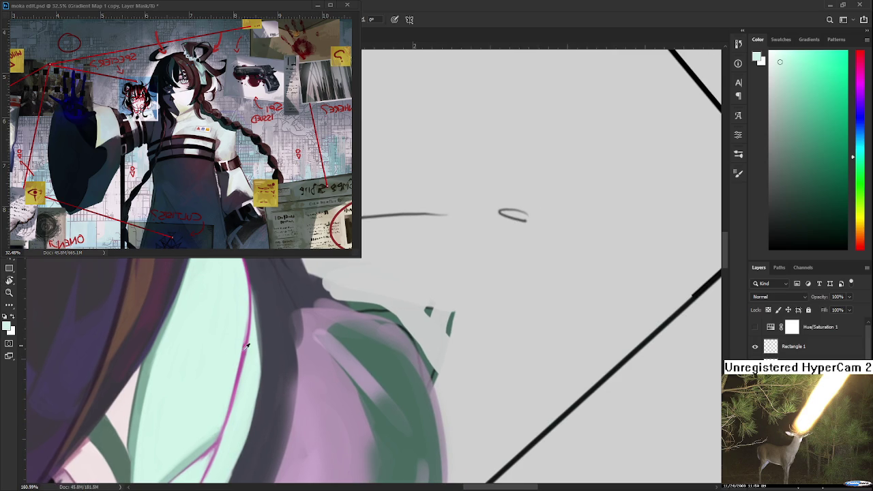
alt+click(251, 314)
drag(251, 315, 252, 331)
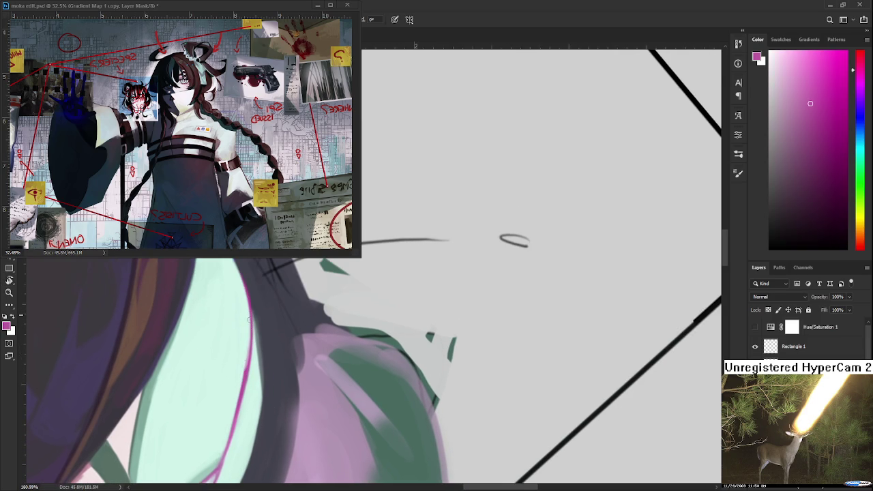
alt+click(238, 367)
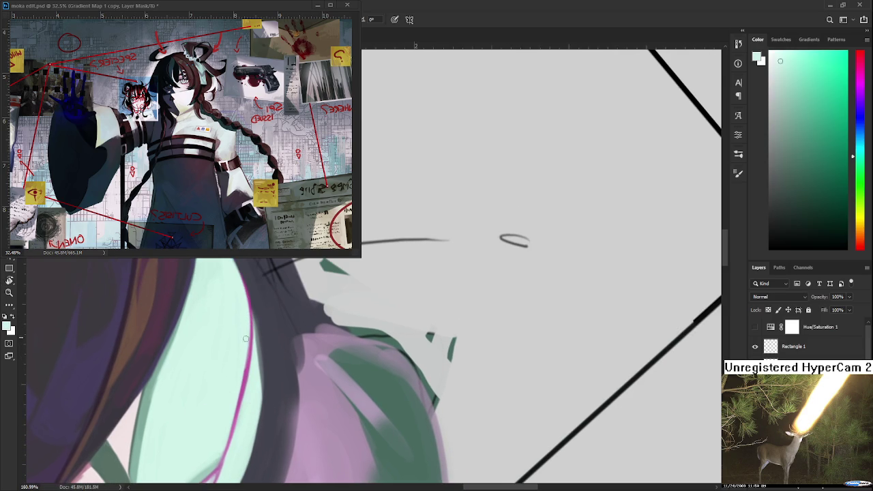
scroll(246, 349, down, 1)
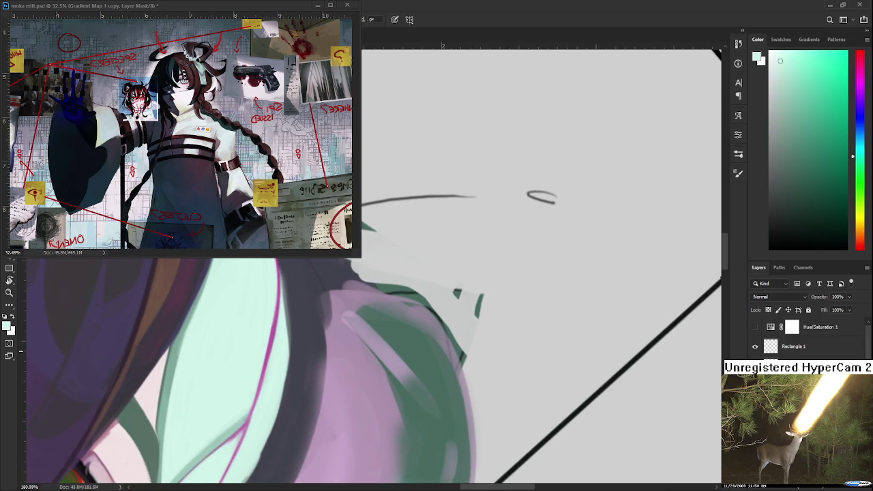
scroll(258, 354, down, 1)
drag(258, 355, 249, 389)
scroll(248, 389, up, 2)
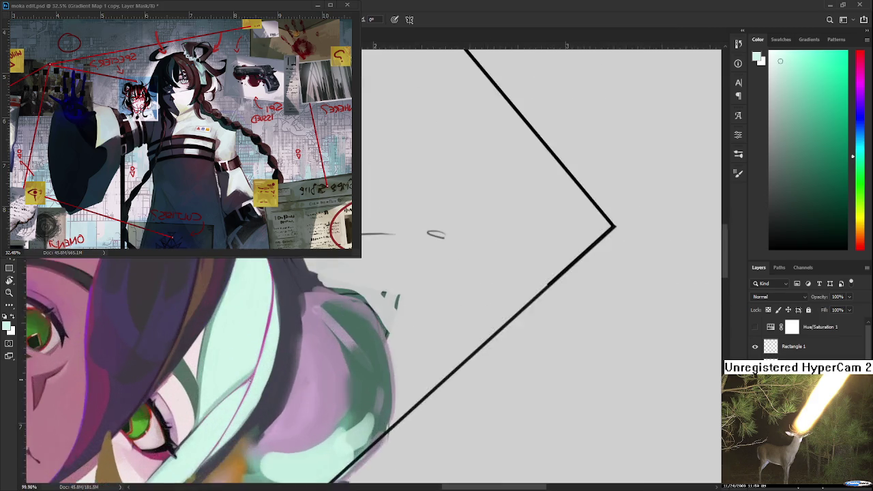
scroll(248, 389, up, 1)
scroll(231, 350, up, 1)
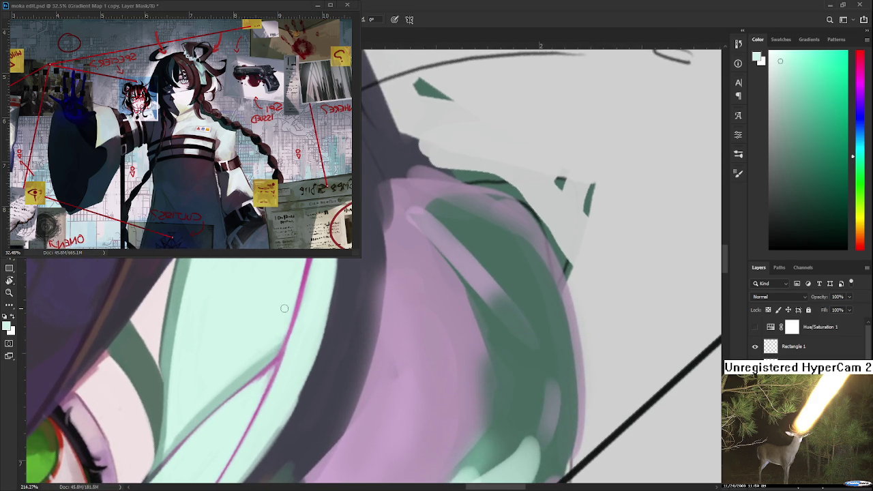
- Resample and fine-tune the magenta shade from the thin hair line
alt+click(298, 294)
scroll(289, 306, down, 1)
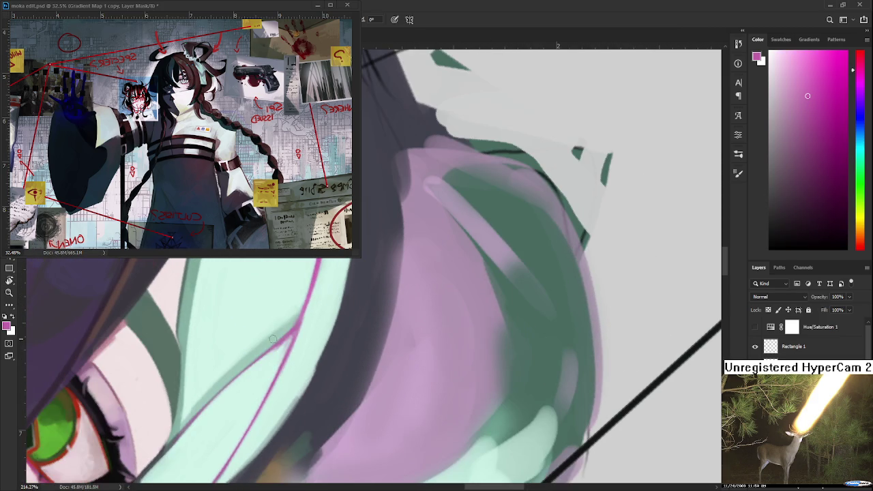
alt+click(279, 341)
alt+click(285, 336)
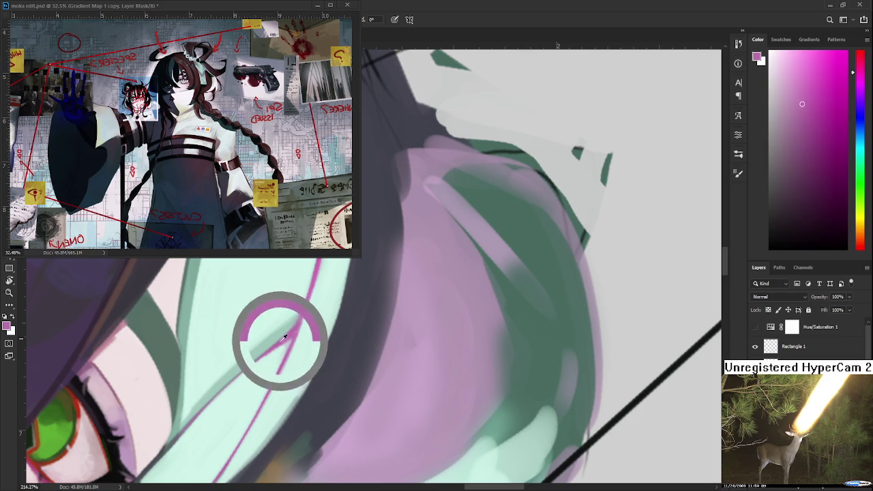
alt+click(286, 335)
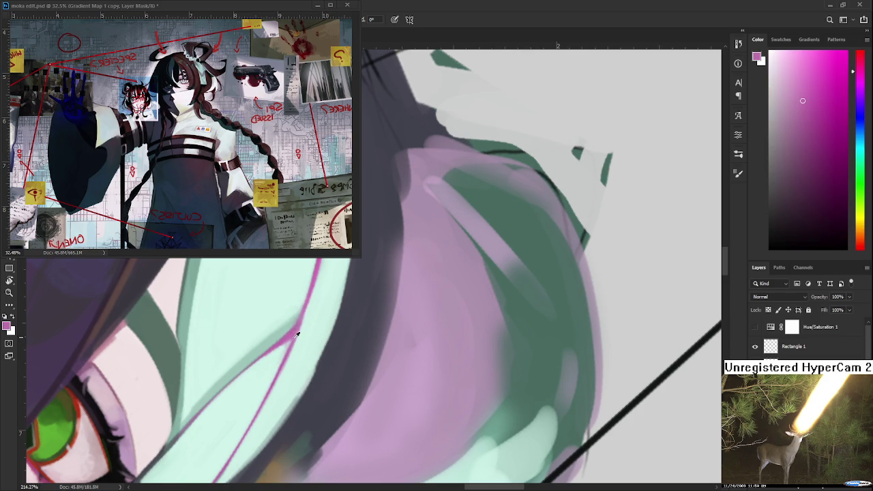
scroll(297, 335, down, 2)
scroll(325, 372, down, 1)
scroll(324, 371, down, 2)
scroll(324, 337, up, 1)
scroll(324, 337, up, 1)
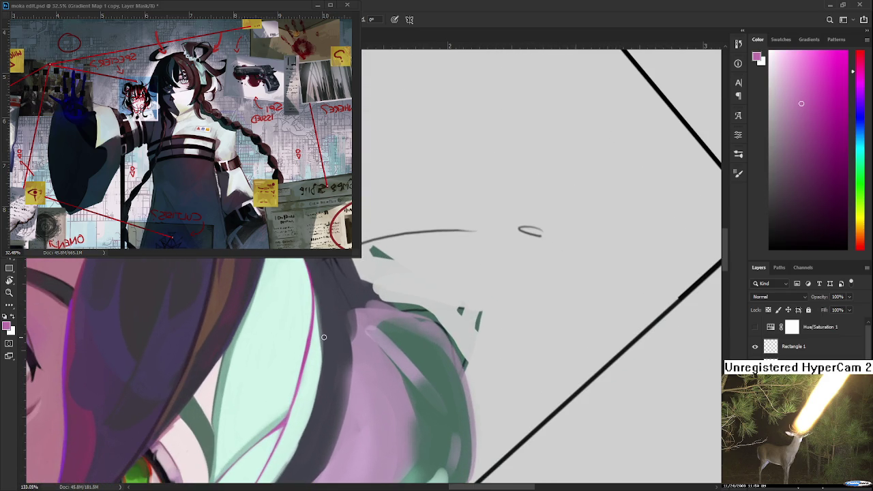
- Sample light mint and paint three mint strokes along the hair edge beside the eye
drag(323, 337, 341, 352)
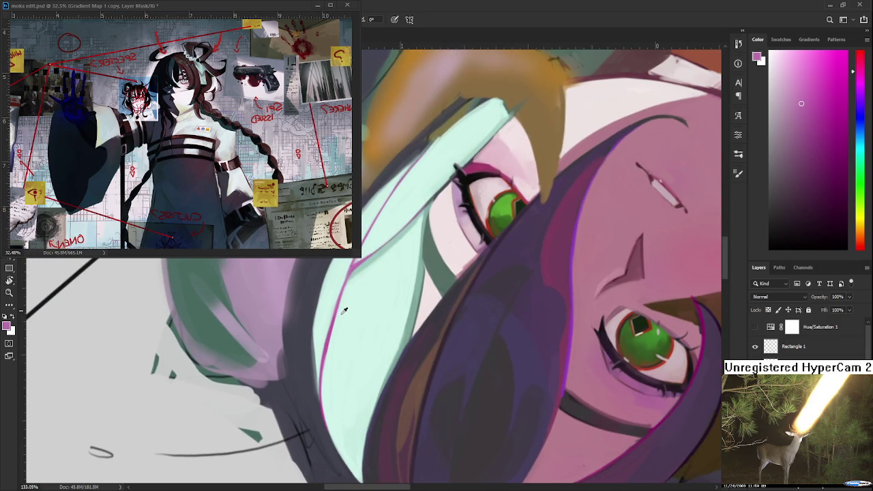
alt+click(344, 309)
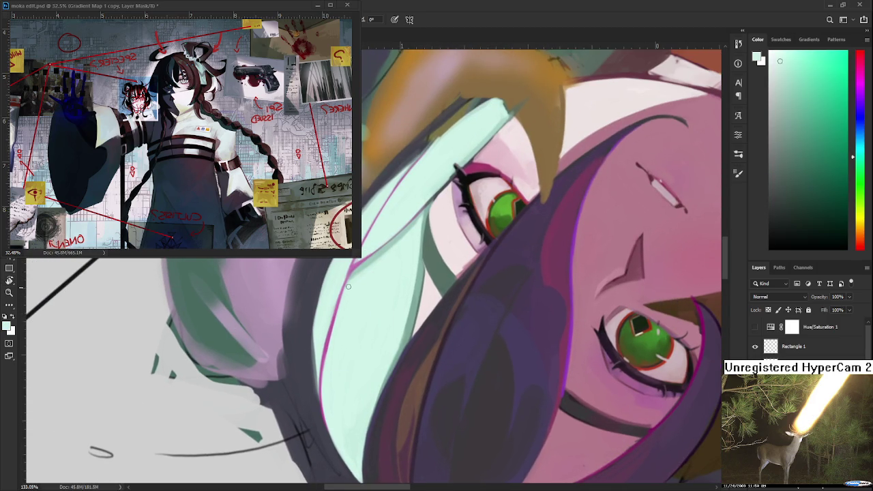
drag(339, 307, 325, 374)
drag(332, 327, 325, 379)
drag(338, 304, 323, 391)
- Paint pink strokes along the strand edge, then resample light mint and view the whole head
alt+click(342, 298)
drag(332, 315, 320, 379)
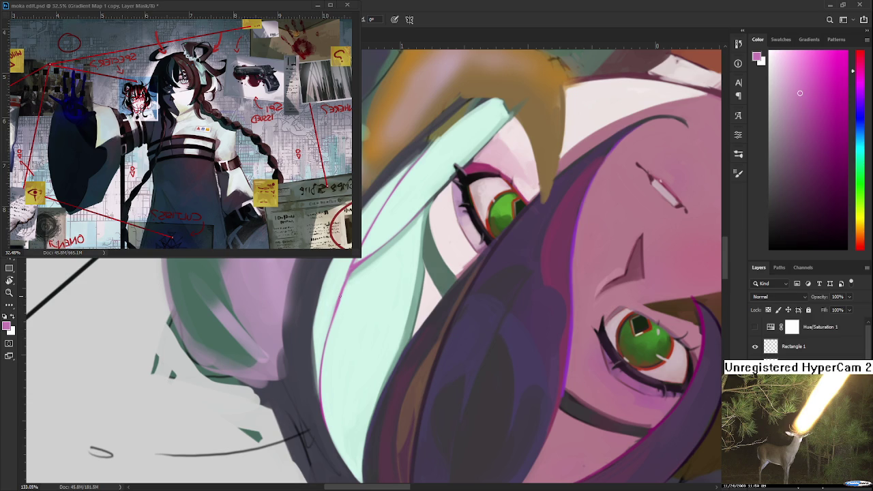
drag(331, 331, 321, 393)
alt+click(332, 368)
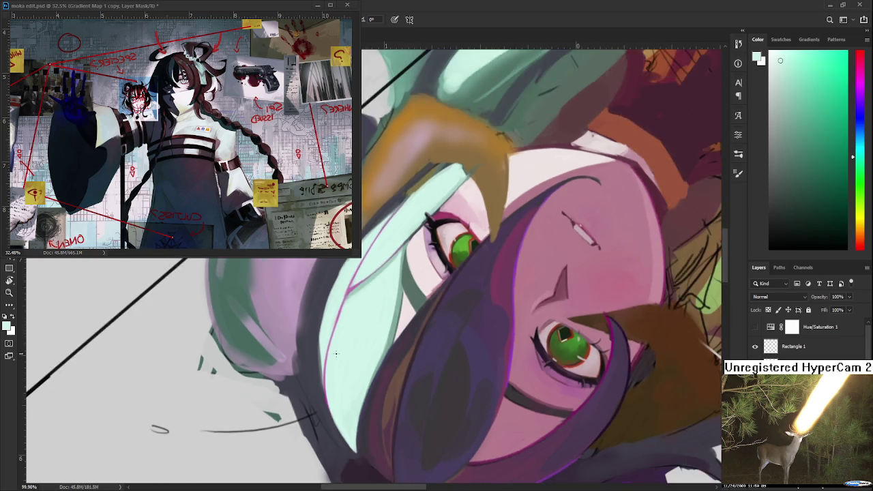
mouse_move(336, 359)
mouse_down()
mouse_move(385, 373)
mouse_move(448, 324)
mouse_up()
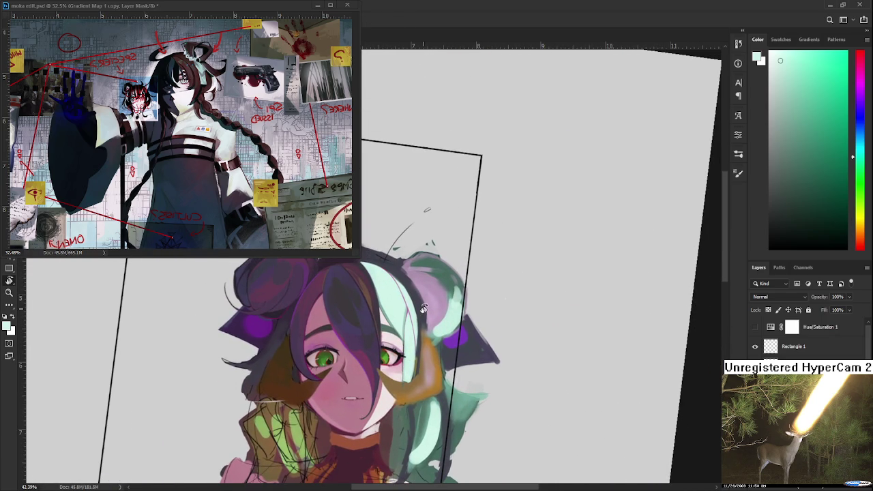
- Zoom in on the hair and sample a vivid magenta from the hair line
scroll(424, 309, up, 2)
scroll(421, 309, up, 2)
scroll(417, 310, up, 2)
scroll(410, 315, up, 2)
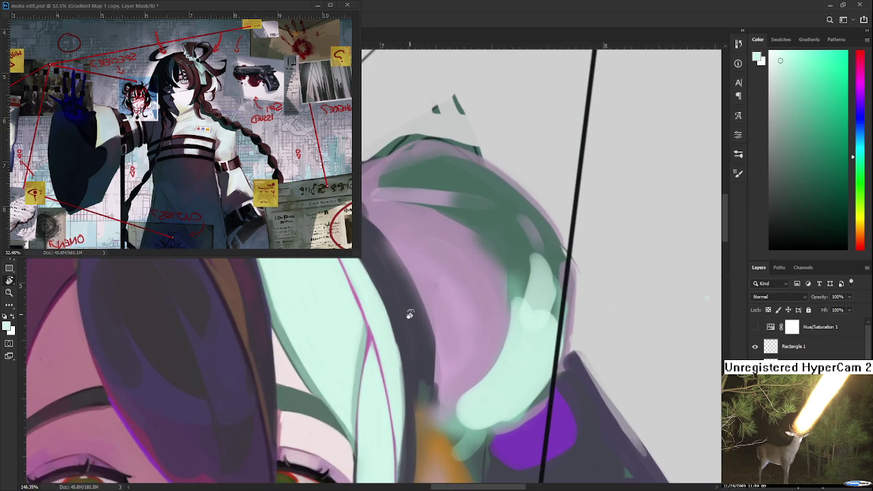
drag(392, 315, 358, 356)
alt+click(361, 363)
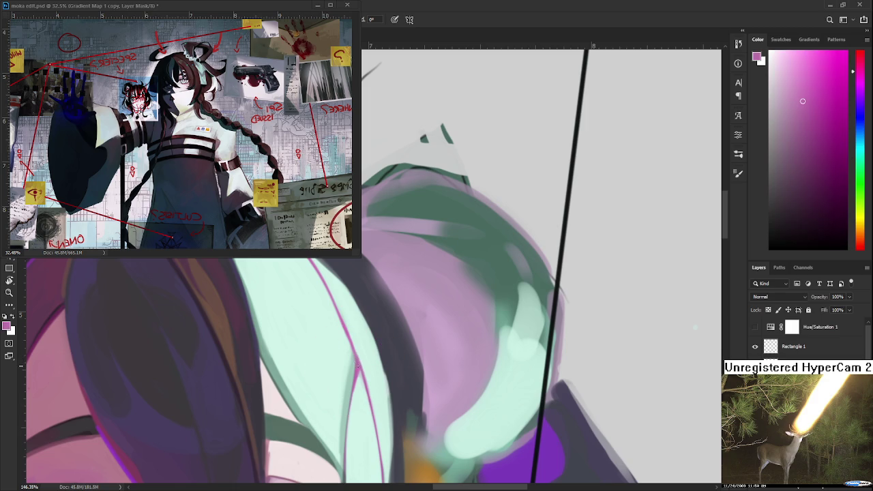
scroll(356, 357, down, 2)
scroll(353, 355, down, 3)
scroll(354, 355, down, 2)
scroll(306, 382, up, 2)
scroll(240, 426, up, 5)
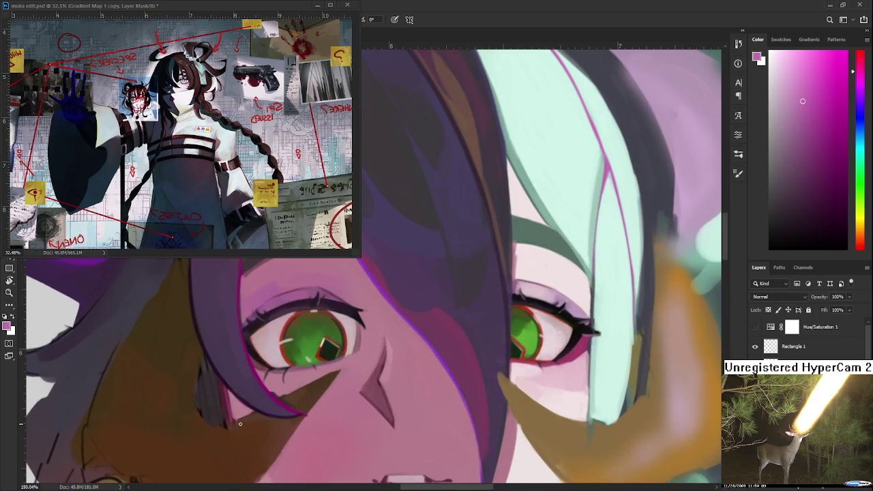
alt+click(267, 390)
- Rotate the view along the hair strand, then turn it upright to see the whole head
key(r)
mouse_move(546, 222)
mouse_down()
mouse_move(350, 386)
mouse_move(382, 320)
mouse_up()
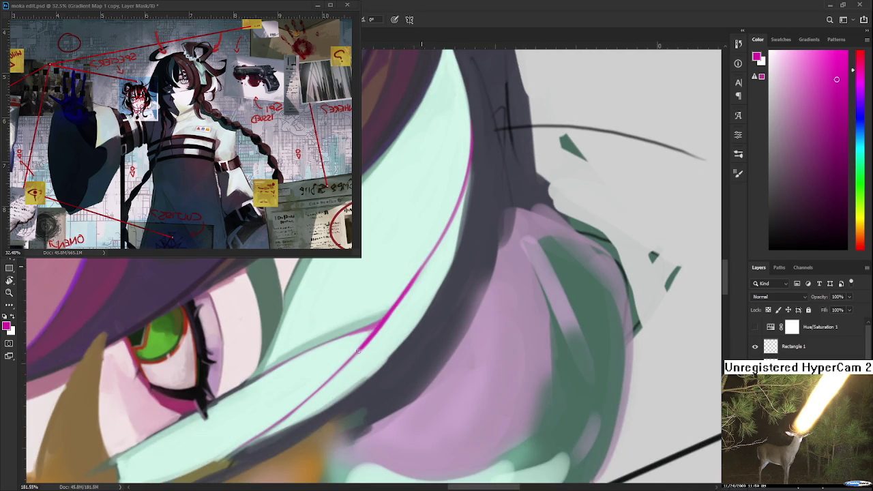
drag(454, 204, 362, 320)
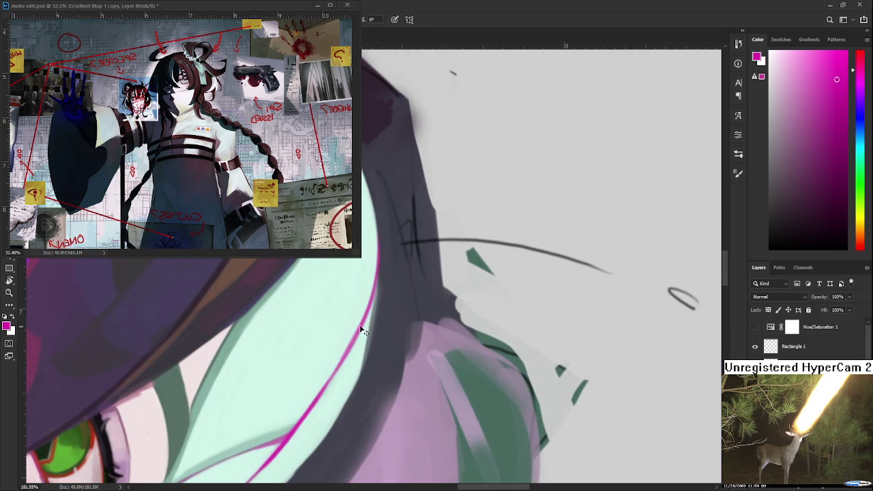
scroll(300, 303, down, 2)
scroll(305, 310, down, 3)
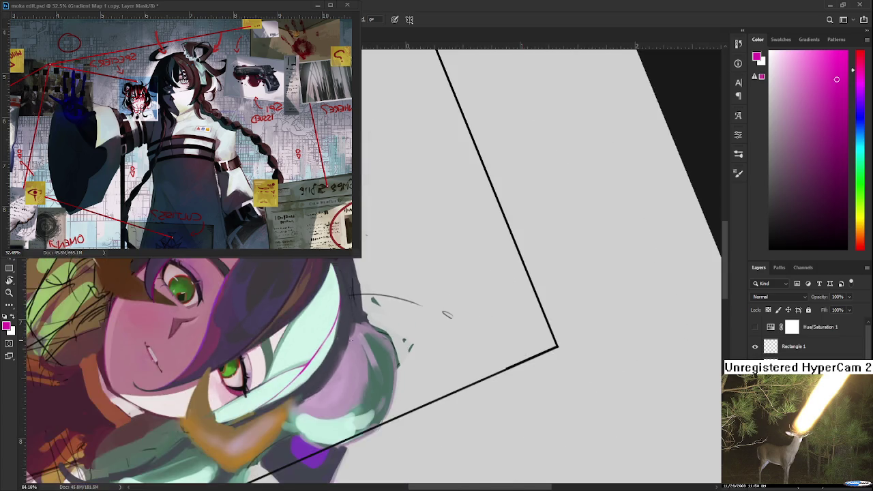
drag(305, 311, 409, 320)
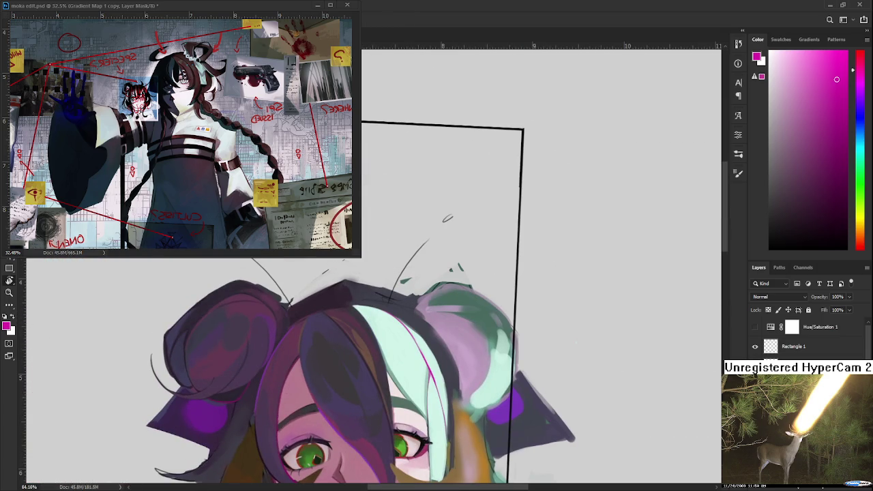